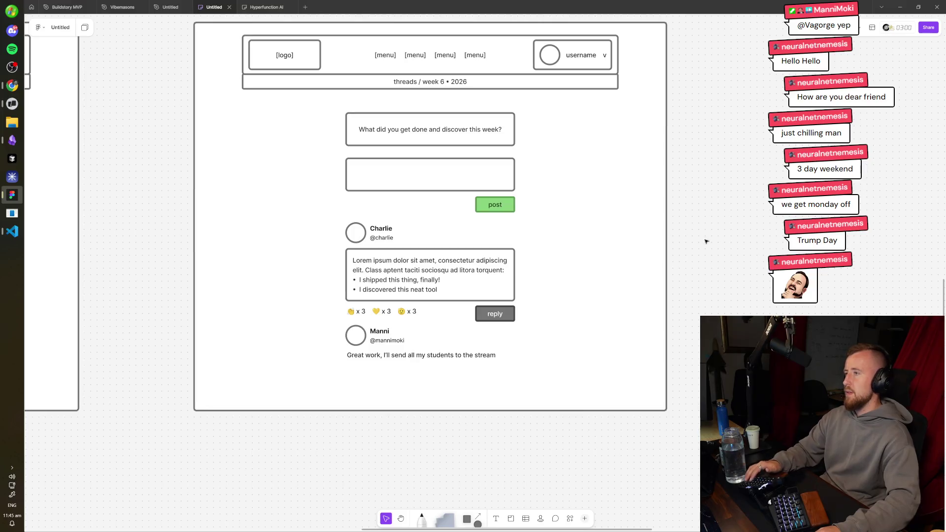
- Nudge the reply comment group one notch lower beneath the first post's reactions
click(490, 183)
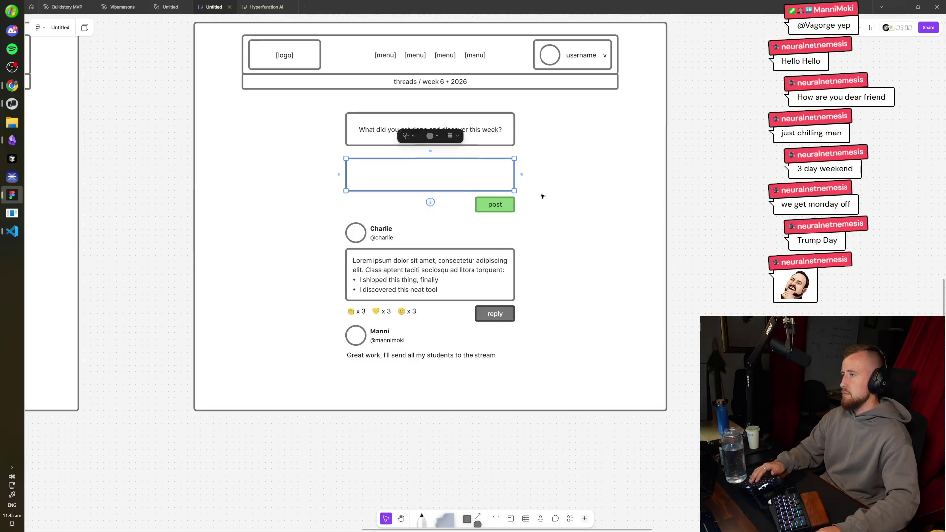
click(697, 160)
scroll(579, 184, up, 1)
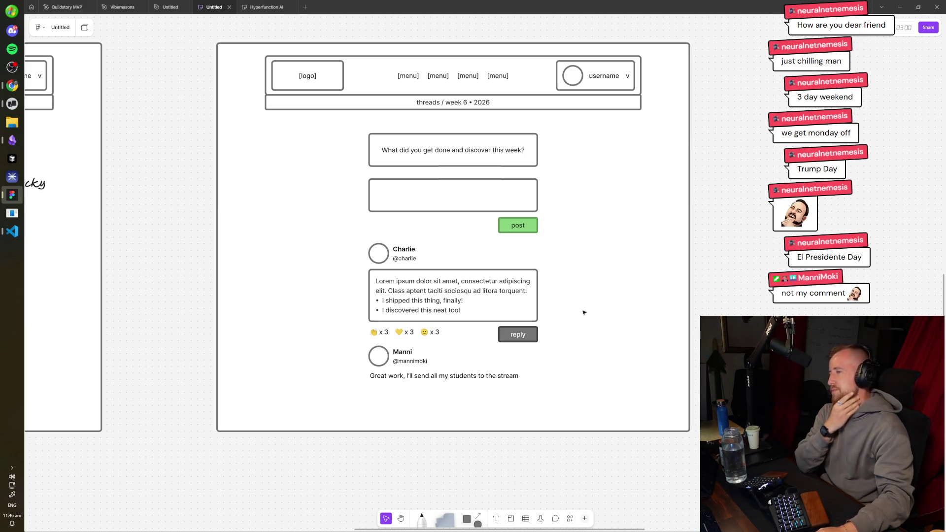
drag(580, 414, 351, 345)
key(Down)
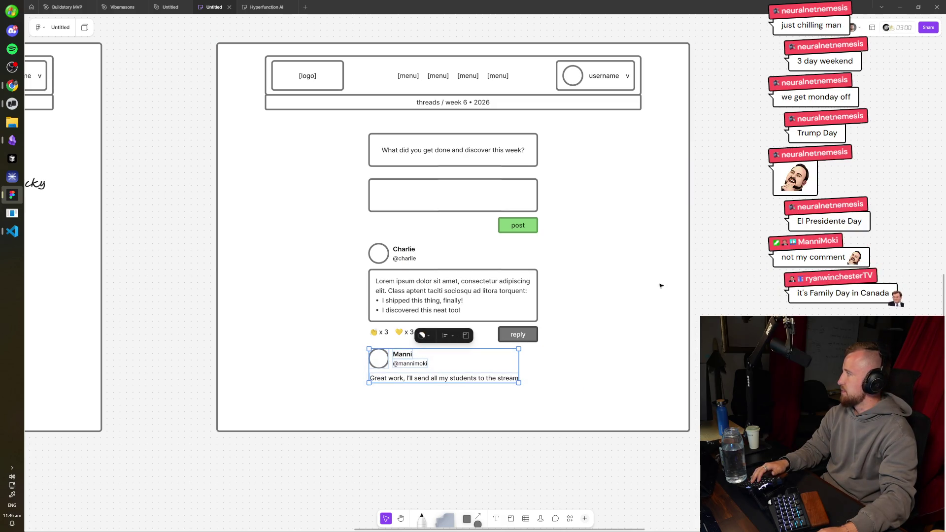
click(724, 282)
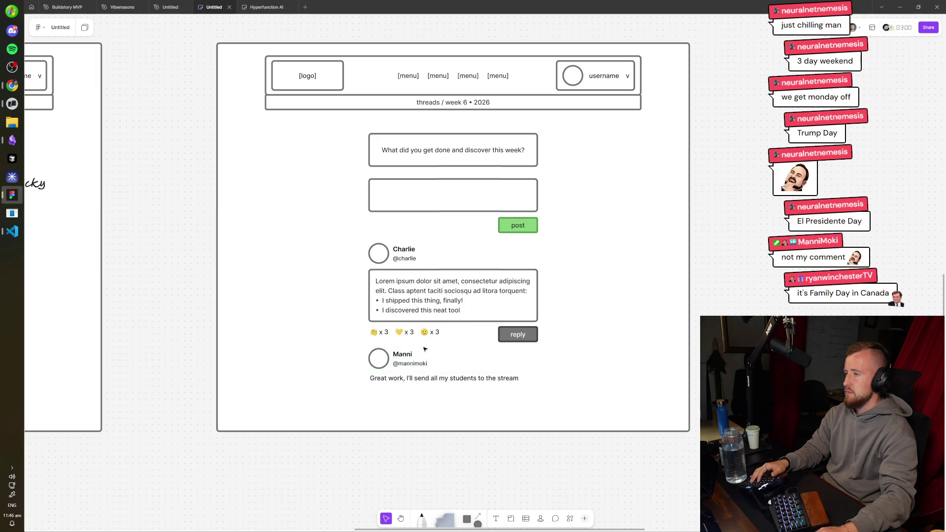
- Pan the canvas over to the settings/profile page wireframe
scroll(425, 348, left, 2)
scroll(424, 349, up, 1)
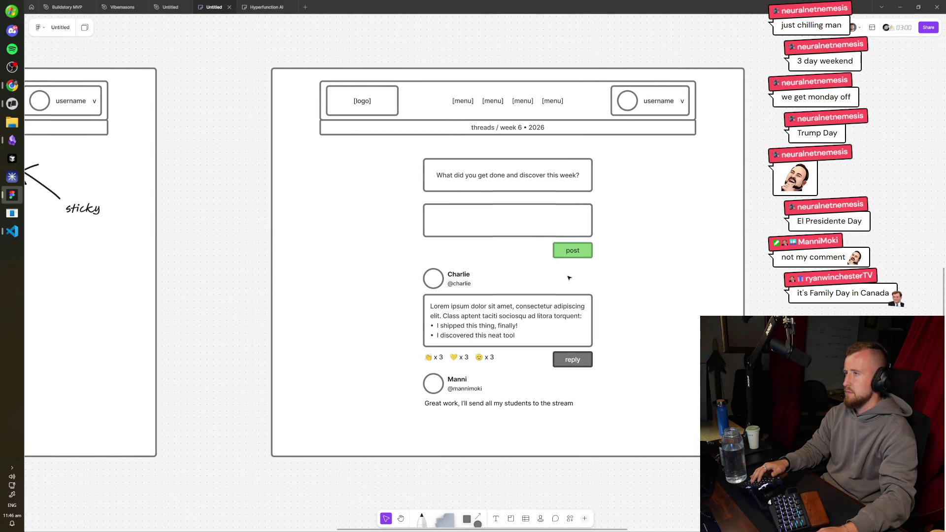
mouse_move(421, 237)
mouse_down()
mouse_move(371, 244)
mouse_move(702, 240)
mouse_up()
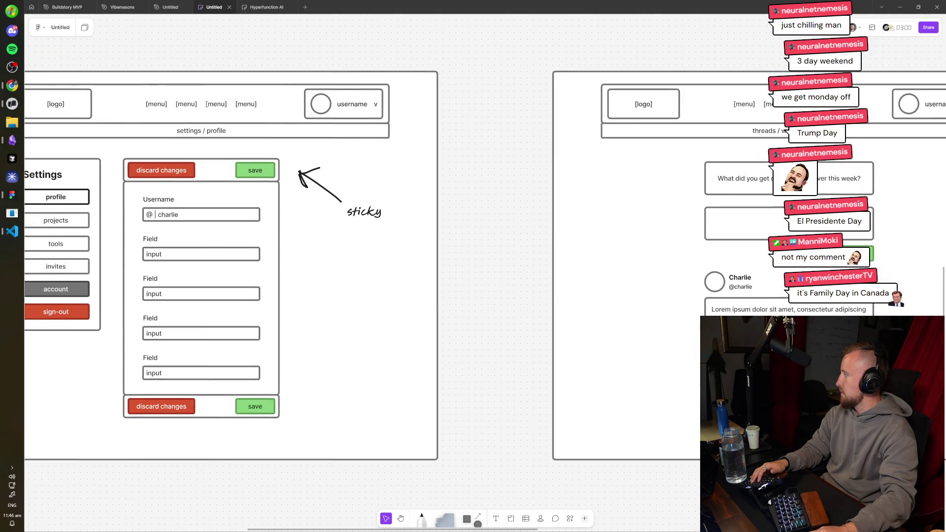
drag(637, 371, 383, 334)
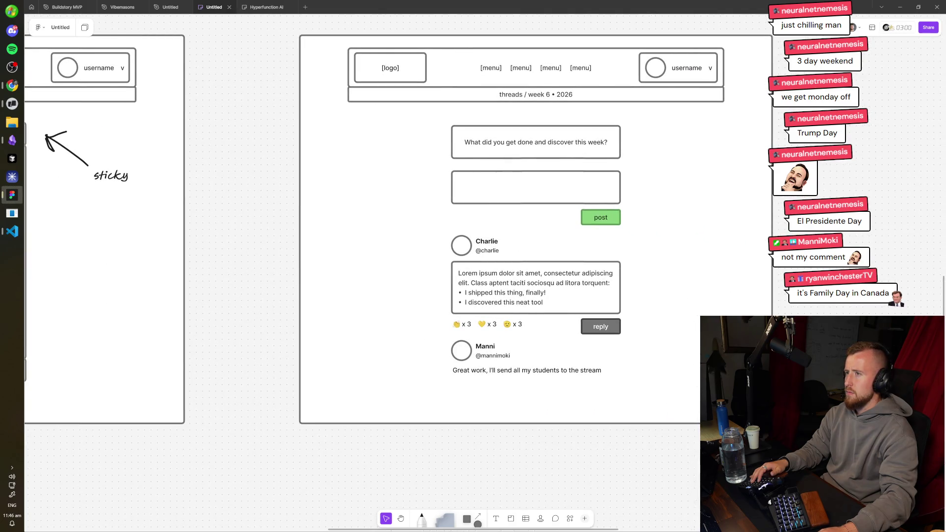
scroll(591, 245, up, 2)
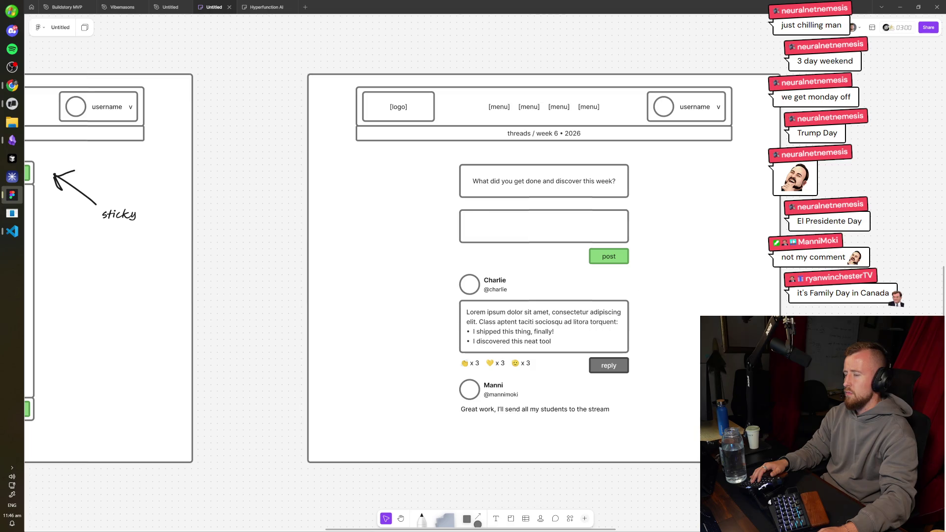
scroll(516, 265, up, 5)
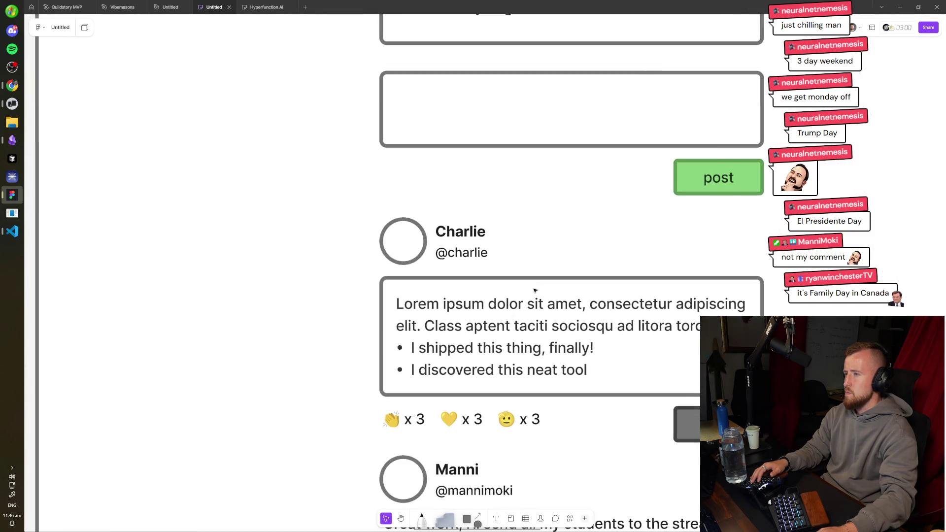
scroll(466, 248, down, 5)
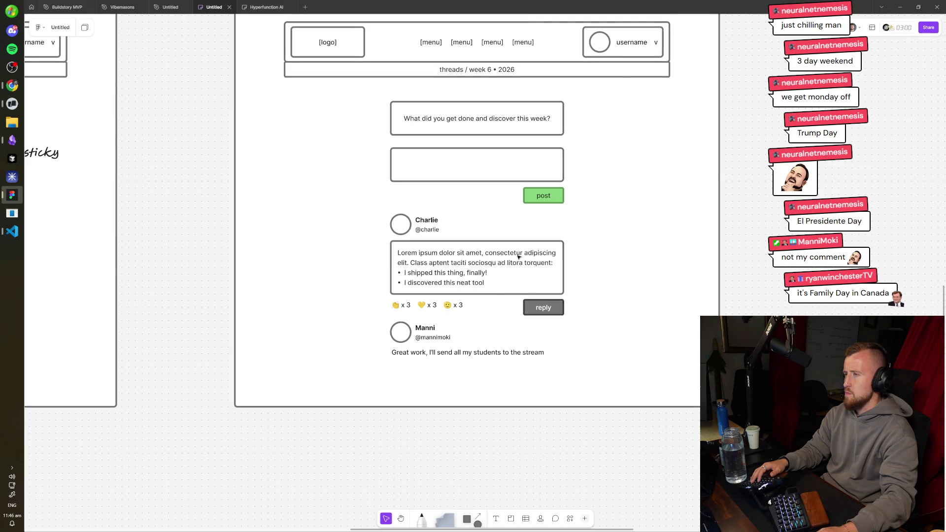
scroll(436, 220, up, 2)
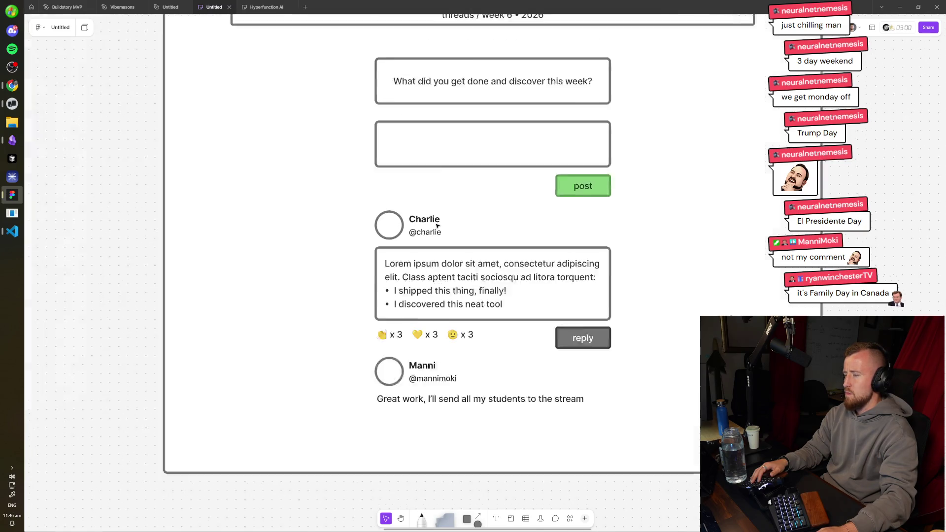
scroll(529, 233, down, 2)
scroll(530, 233, down, 4)
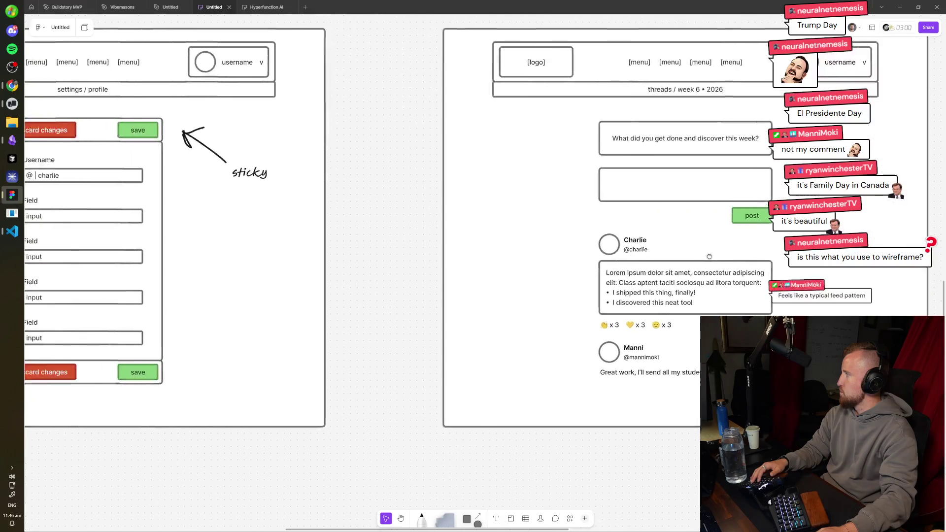
scroll(518, 223, up, 2)
scroll(476, 208, up, 3)
scroll(613, 237, right, 10)
scroll(514, 231, up, 3)
scroll(514, 231, down, 3)
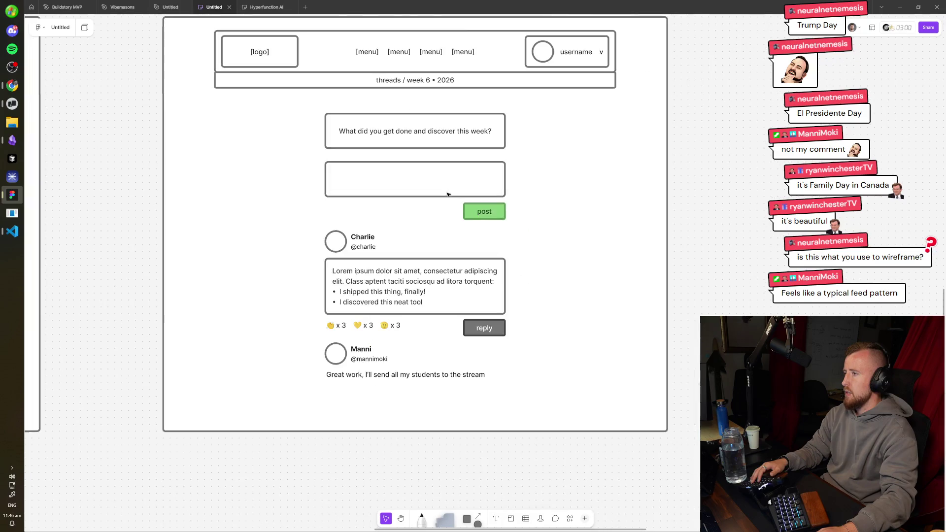
click(450, 143)
scroll(465, 159, up, 2)
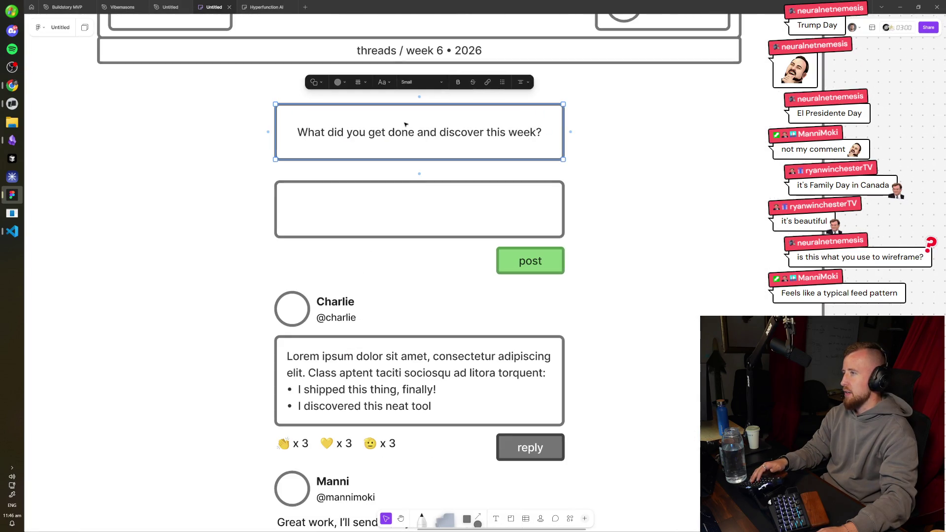
- Select the whole threads frame and zoom to fit it with Shift+2
scroll(472, 160, down, 3)
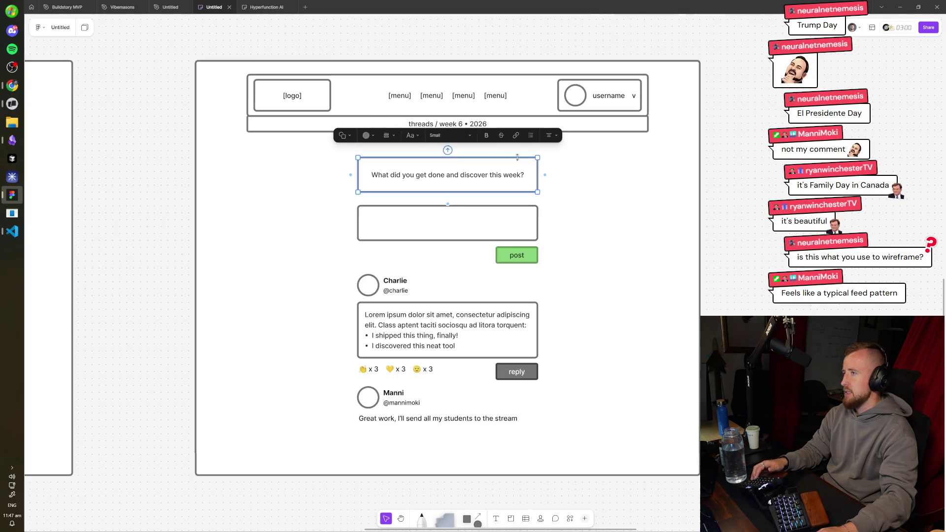
click(724, 195)
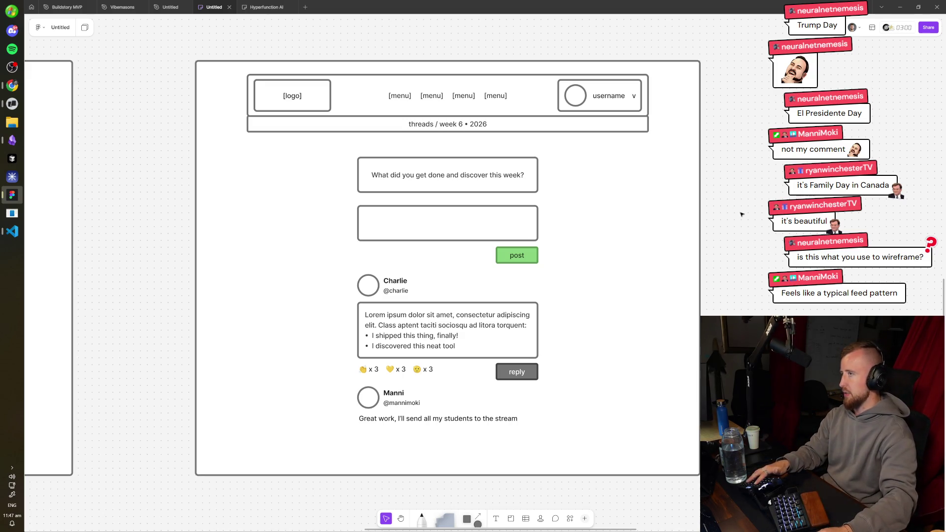
scroll(731, 255, down, 3)
scroll(636, 133, up, 3)
mouse_move(636, 133)
mouse_down()
mouse_move(194, 456)
mouse_move(175, 454)
mouse_move(384, 306)
mouse_move(667, 59)
mouse_up()
mouse_move(673, 105)
mouse_down()
mouse_move(261, 489)
mouse_move(214, 488)
mouse_move(595, 141)
mouse_move(610, 146)
mouse_move(211, 502)
mouse_up()
key(shift+2)
scroll(508, 246, down, 3)
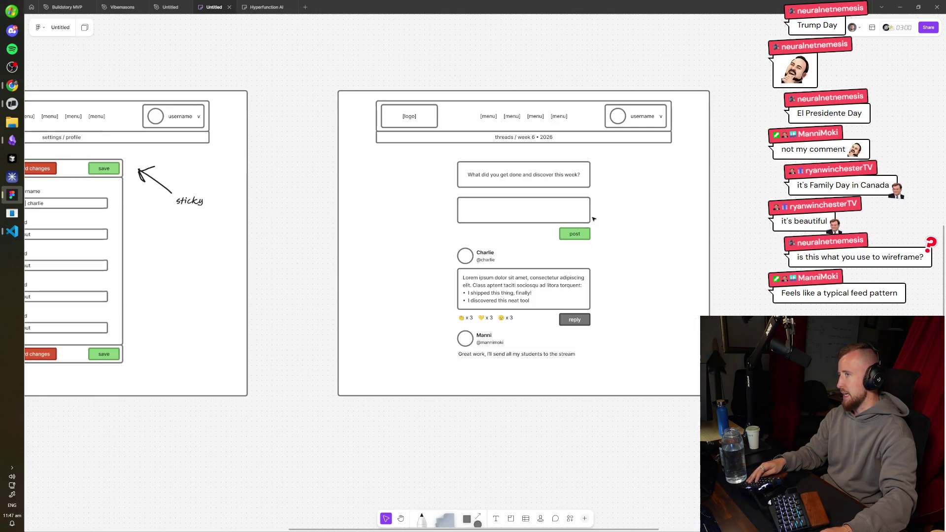
scroll(571, 257, up, 3)
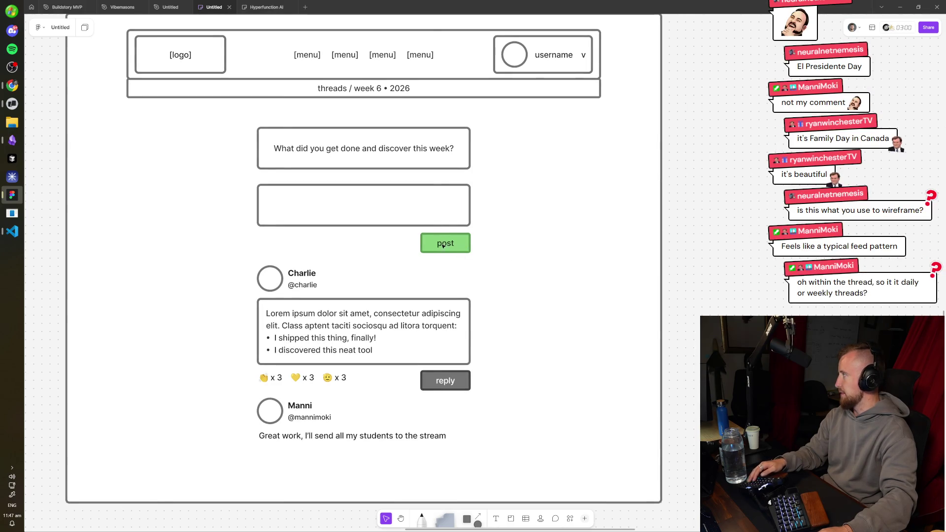
scroll(459, 296, down, 2)
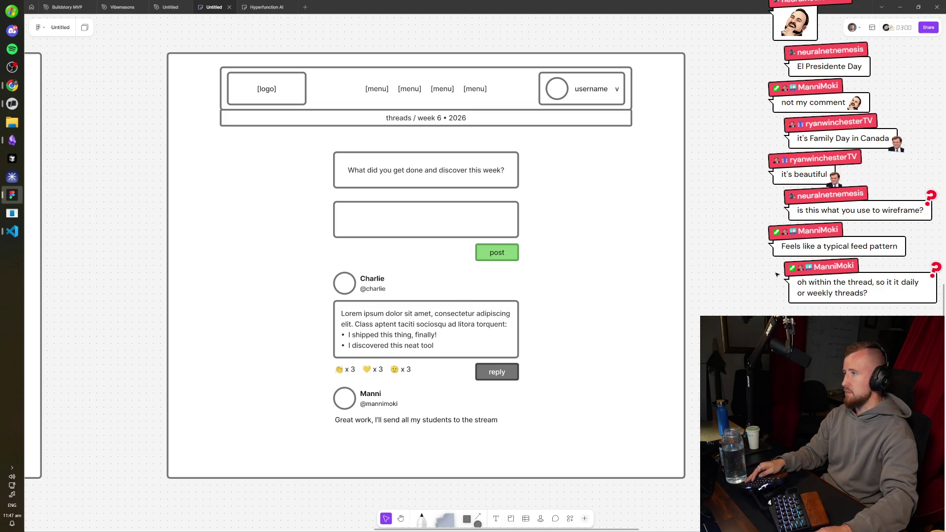
scroll(762, 295, left, 3)
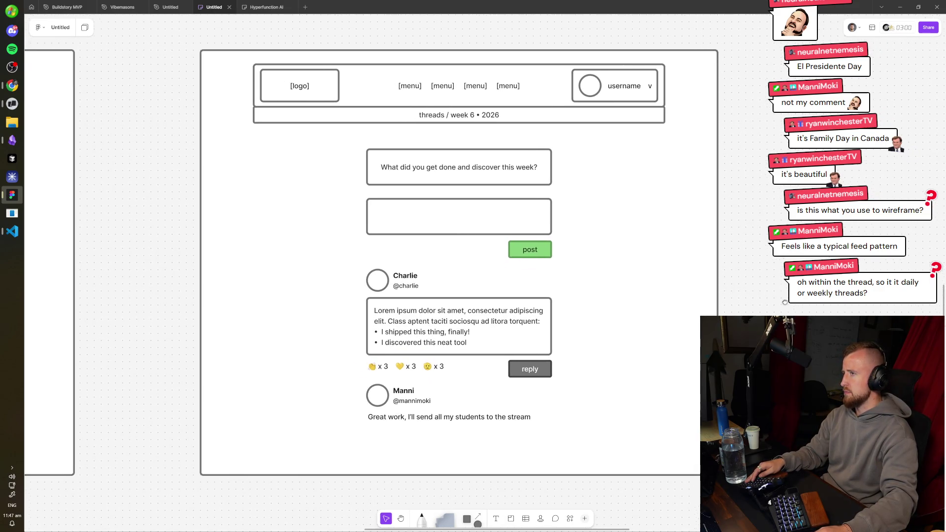
- Reduce the height of the 'What did you get done and discover this week?' prompt box
click(538, 185)
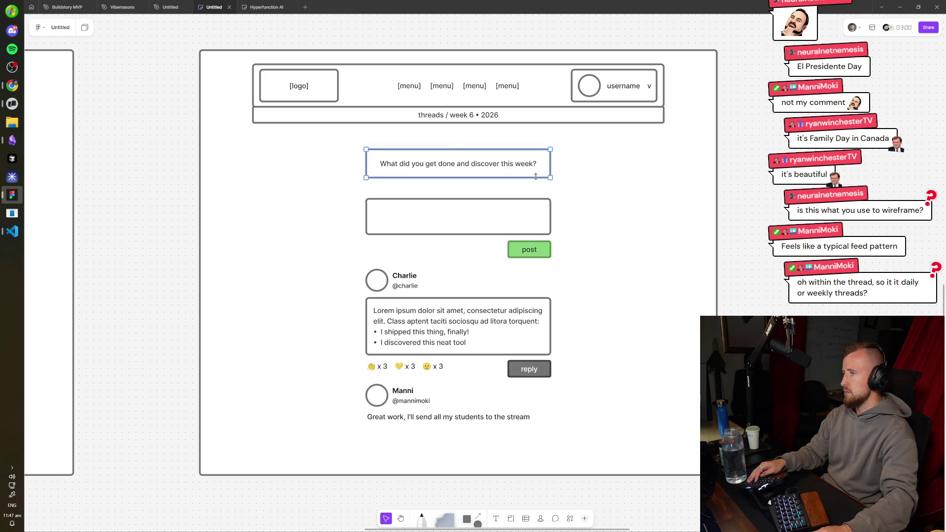
click(585, 321)
scroll(584, 321, down, 2)
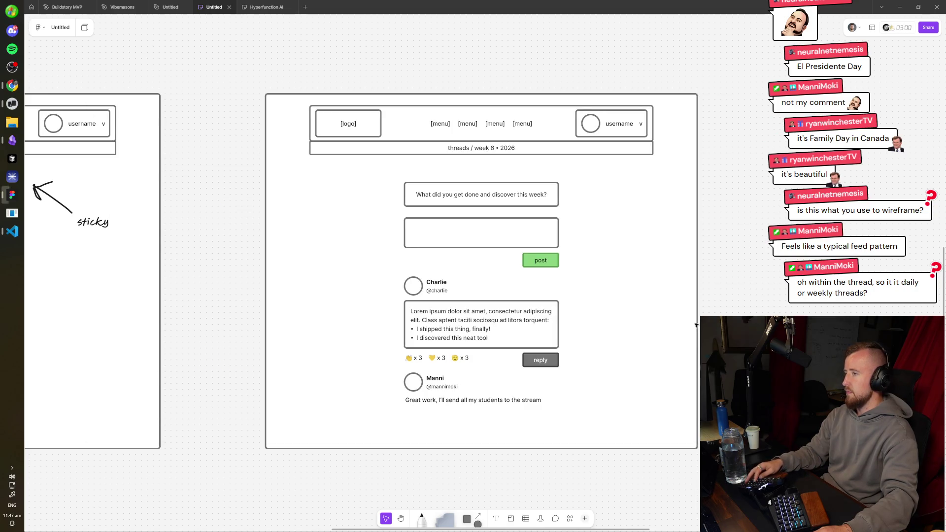
scroll(826, 311, left, 3)
scroll(825, 312, down, 1)
scroll(826, 312, left, 5)
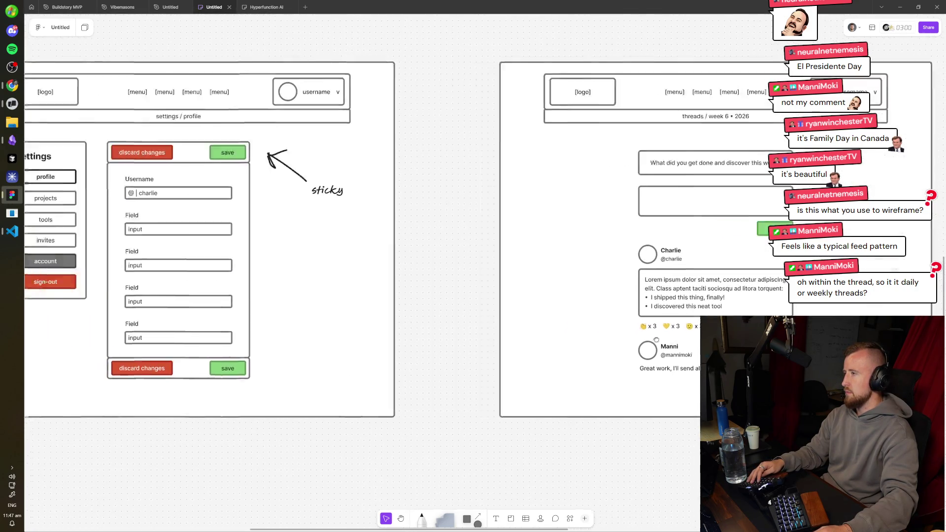
scroll(381, 292, right, 6)
scroll(222, 357, left, 3)
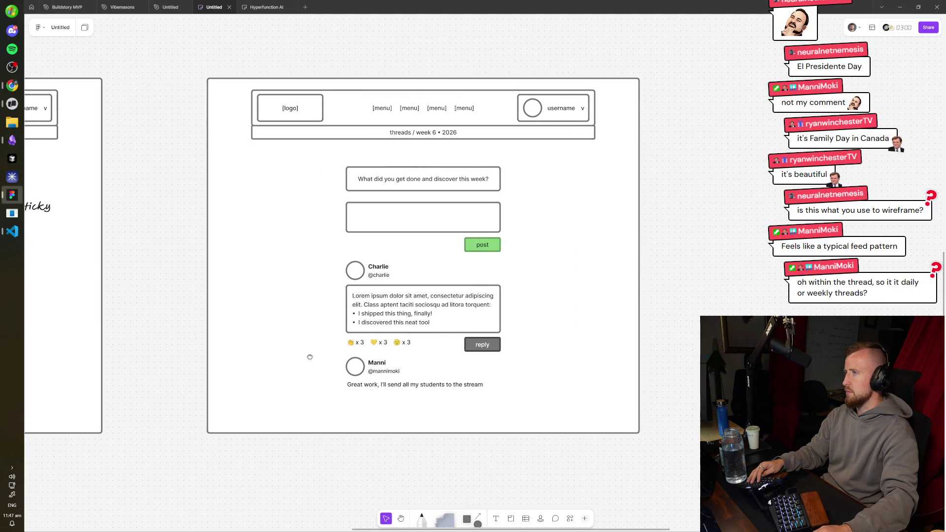
scroll(223, 357, right, 2)
scroll(222, 357, down, 3)
scroll(537, 184, down, 3)
scroll(537, 184, left, 3)
scroll(537, 183, right, 4)
scroll(537, 183, up, 3)
scroll(537, 183, up, 3)
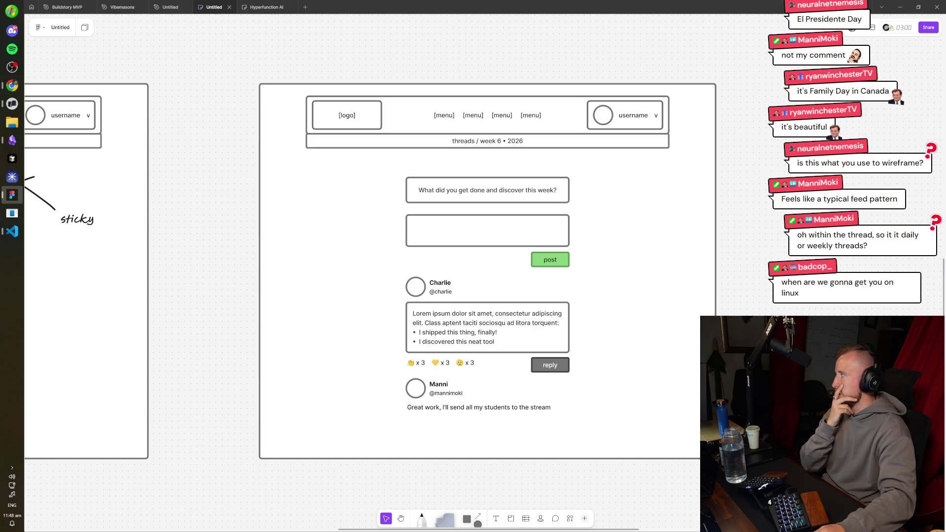
click(12, 104)
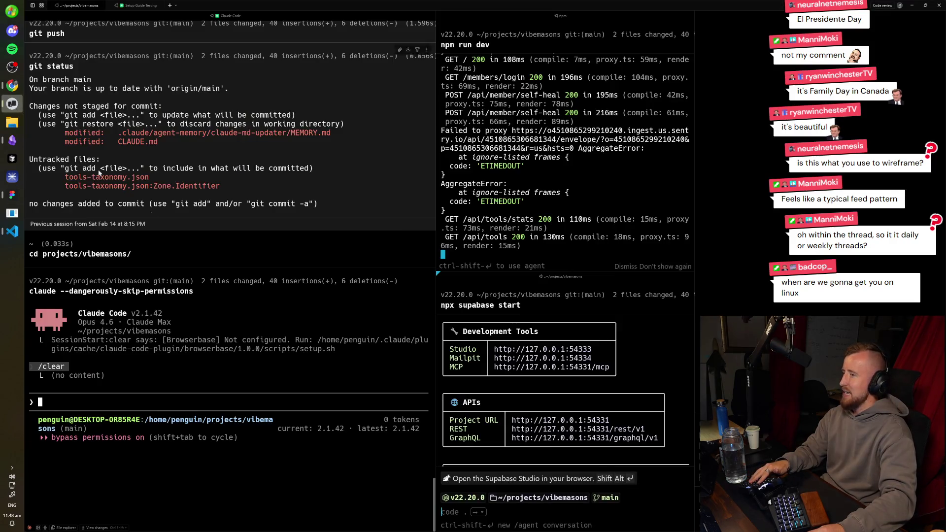
click(237, 406)
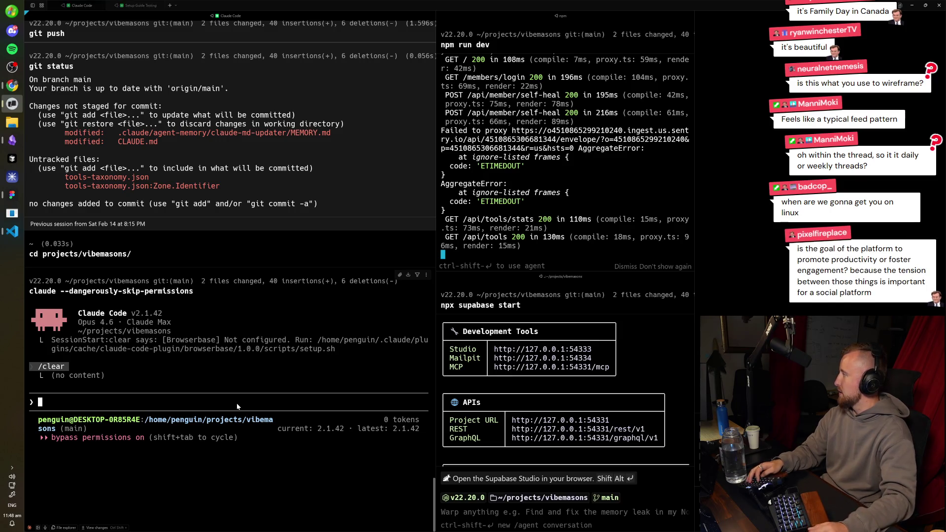
key(alt+Tab)
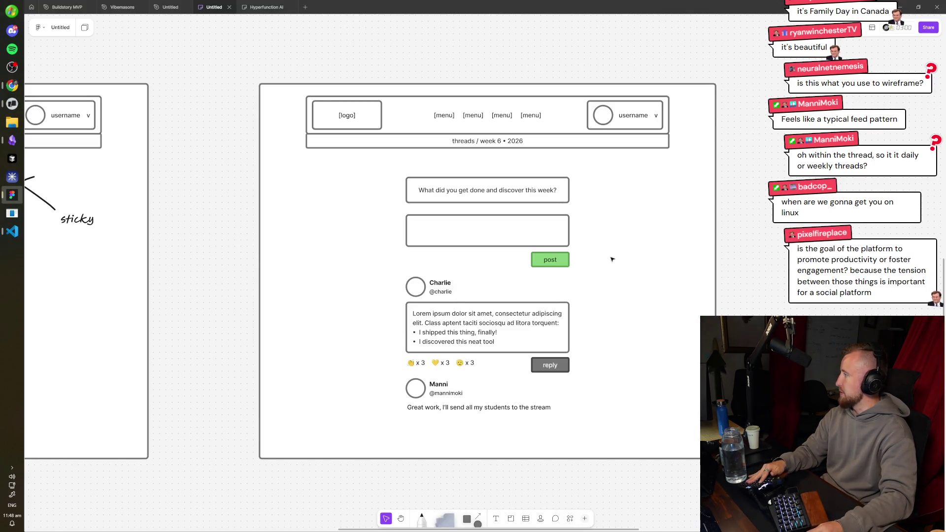
- Move the question text box slightly down on the threads wireframe
click(682, 287)
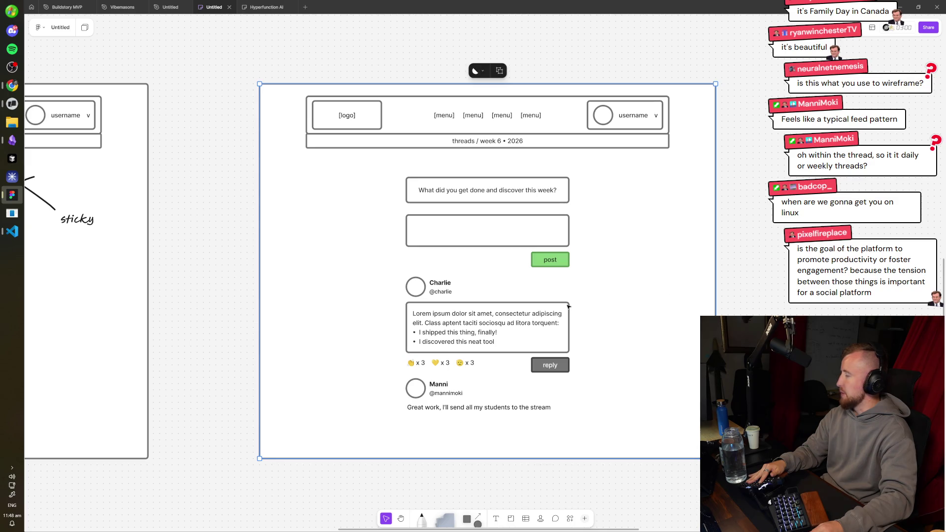
click(567, 23)
scroll(537, 51, left, 5)
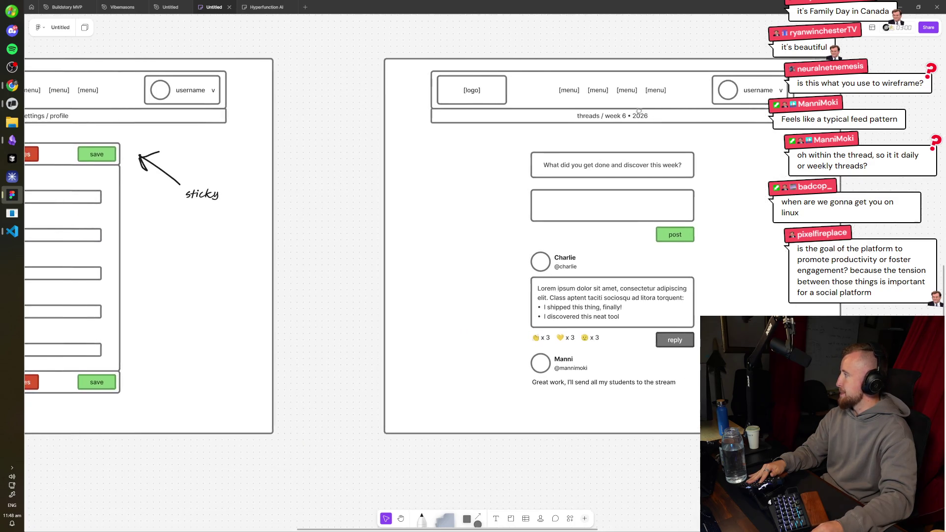
scroll(730, 103, left, 15)
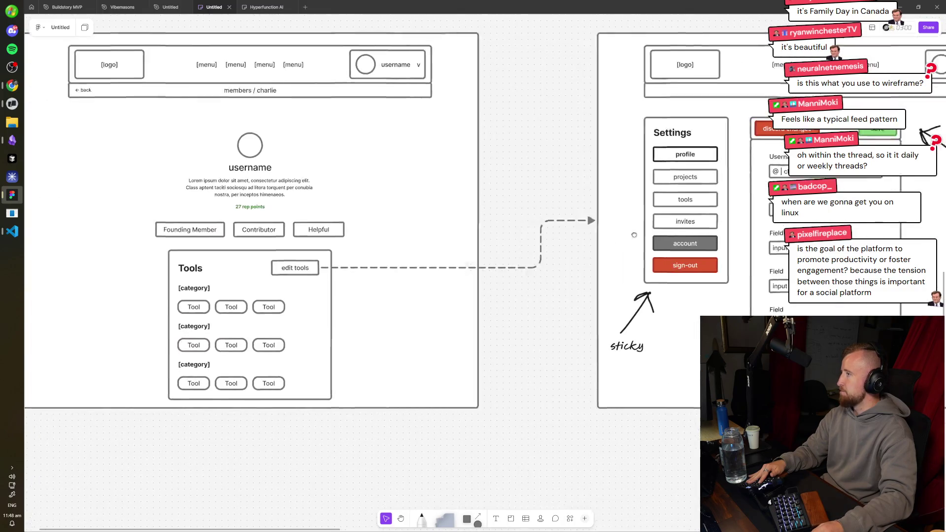
scroll(717, 261, right, 15)
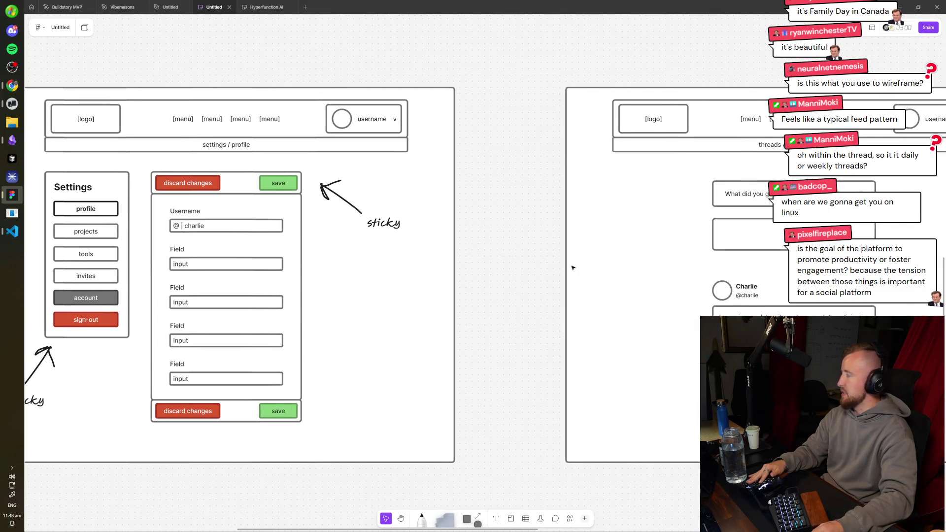
scroll(633, 239, up, 5)
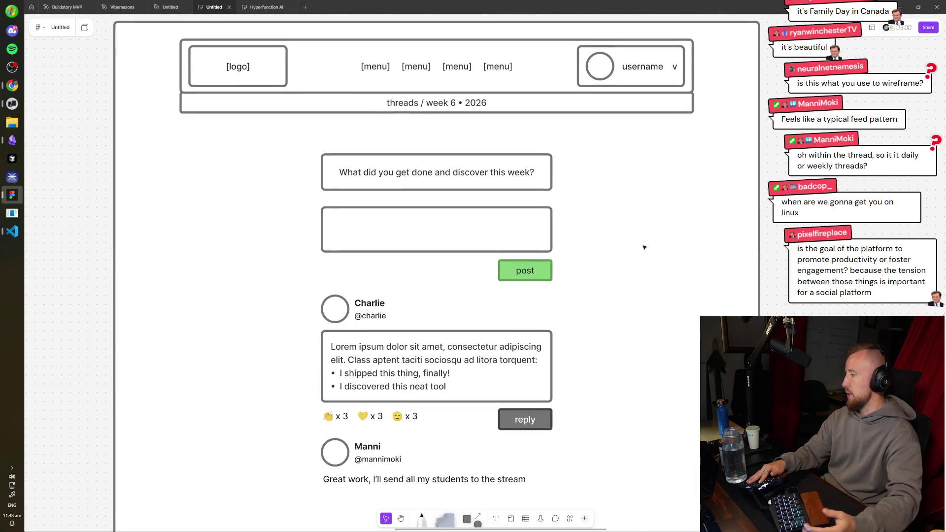
scroll(533, 222, down, 3)
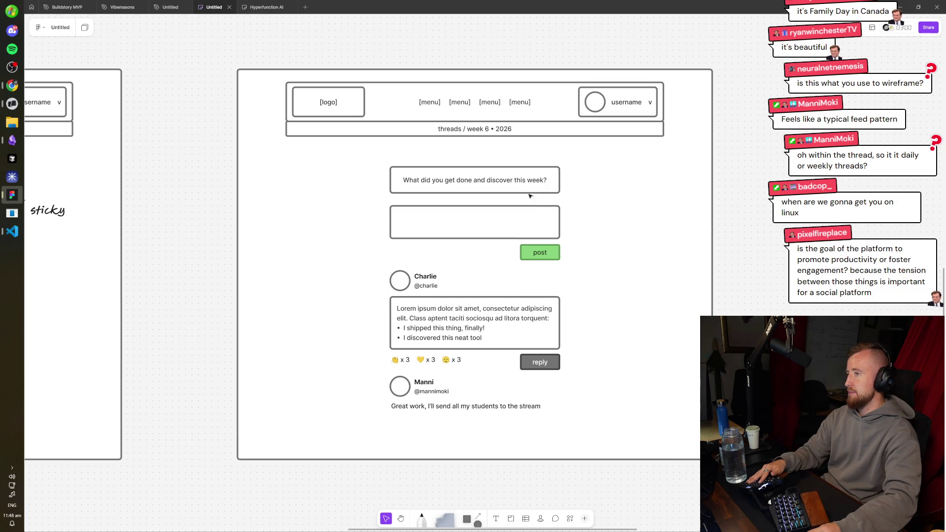
click(524, 176)
drag(525, 180, 526, 187)
key(Escape)
- Move the post-card group slightly up and recentre the threads frame
mouse_move(600, 167)
mouse_down()
mouse_move(344, 385)
mouse_move(331, 446)
mouse_up()
mouse_move(472, 366)
mouse_down()
mouse_move(471, 354)
mouse_move(660, 327)
mouse_move(364, 328)
mouse_up()
drag(572, 301, 365, 280)
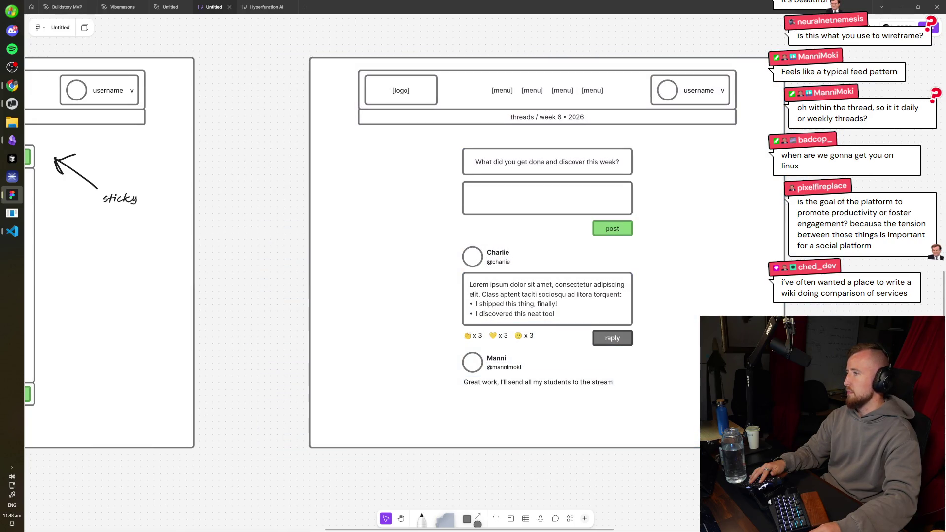
mouse_move(806, 416)
mouse_down()
mouse_move(683, 421)
mouse_move(705, 441)
mouse_up()
- Check the archived forum page for reference, then select the whole threads frame
click(12, 86)
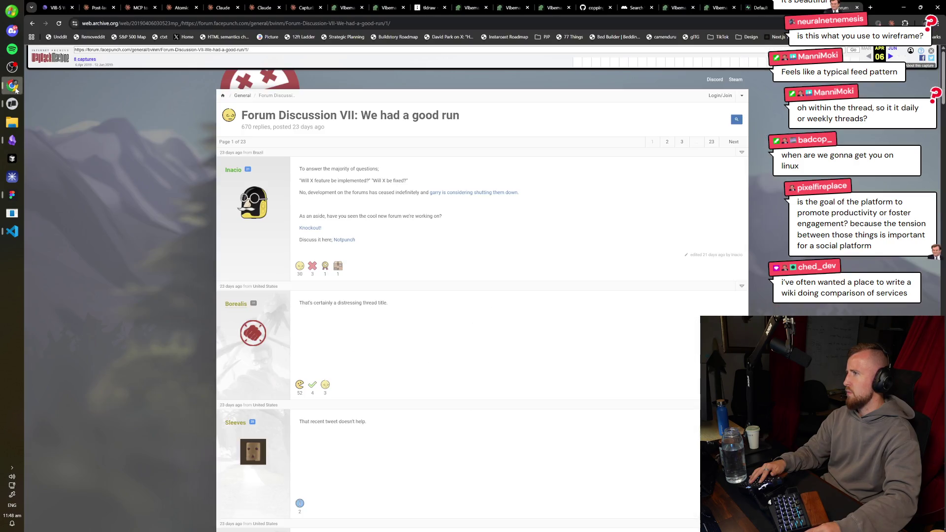
click(13, 86)
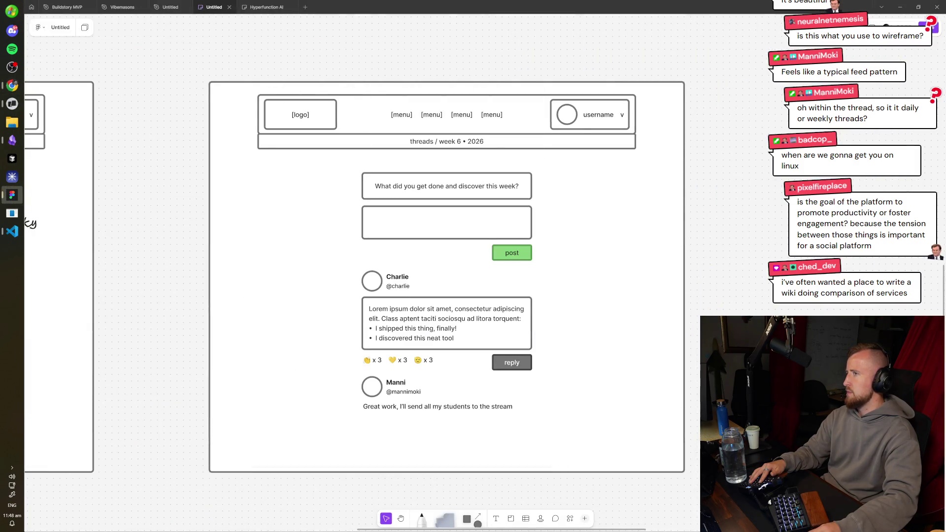
scroll(537, 165, down, 5)
mouse_move(547, 144)
mouse_down()
mouse_move(220, 452)
mouse_move(155, 453)
mouse_up()
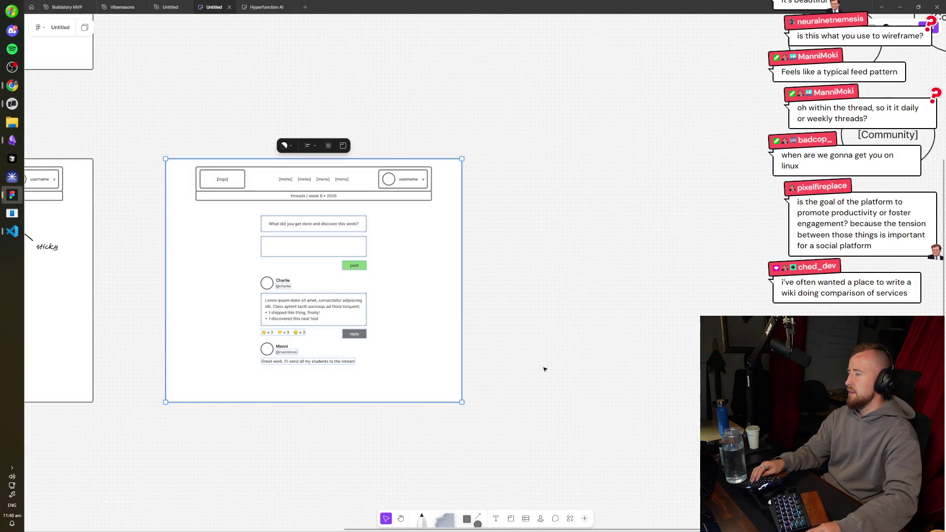
- Duplicate the threads wireframe frame to the right of the original
click(544, 369)
scroll(695, 256, down, 5)
scroll(697, 247, up, 4)
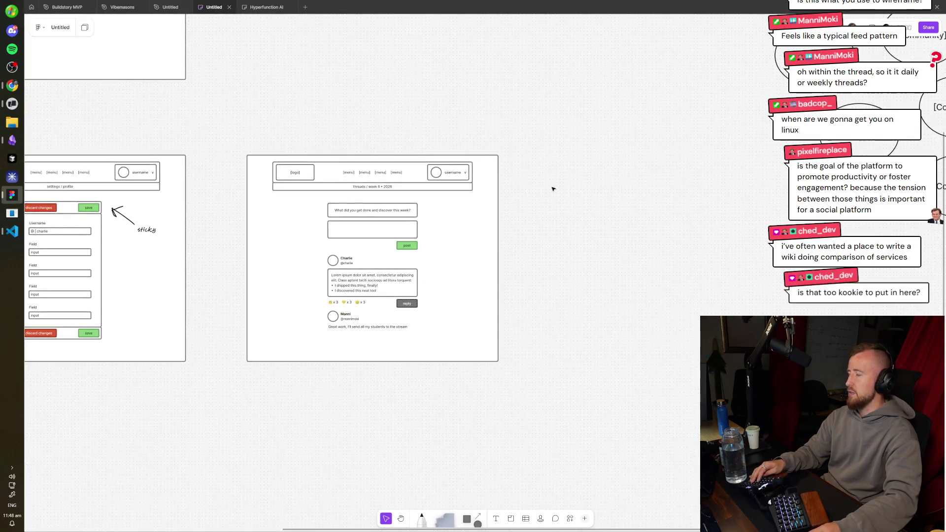
drag(550, 124, 214, 449)
mouse_move(313, 332)
alt+mouse_down()
mouse_move(650, 345)
mouse_move(627, 352)
mouse_move(422, 103)
alt+mouse_up()
- Change the copy's 'threads / week 6 • 2026' header label to 'threads'
scroll(630, 355, right, 10)
scroll(640, 345, down, 3)
key(Escape)
scroll(408, 207, left, 5)
scroll(285, 378, up, 5)
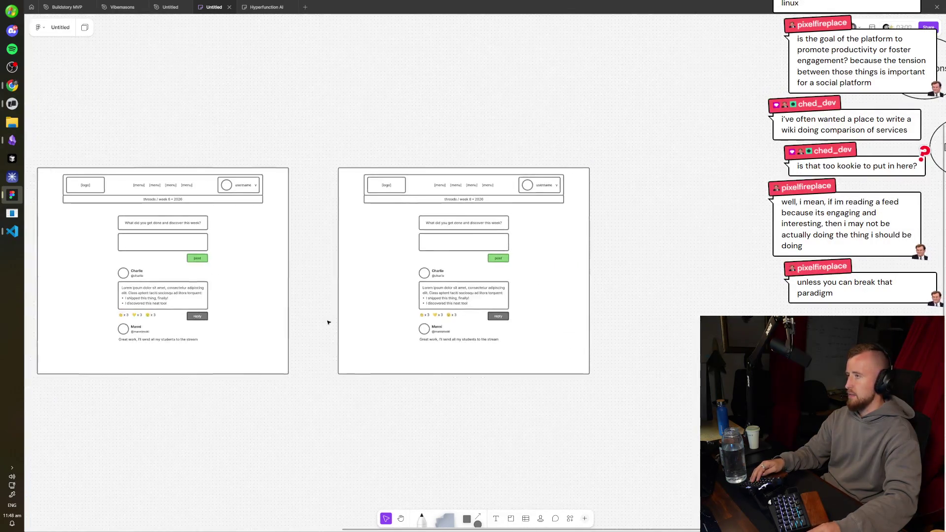
scroll(434, 239, up, 5)
double_click(501, 151)
text(threads)
key(Escape)
- Delete the empty answer box and the Charlie post with its reply from the copy
scroll(603, 200, right, 2)
scroll(603, 200, down, 1)
click(458, 183)
click(456, 216)
key(Delete)
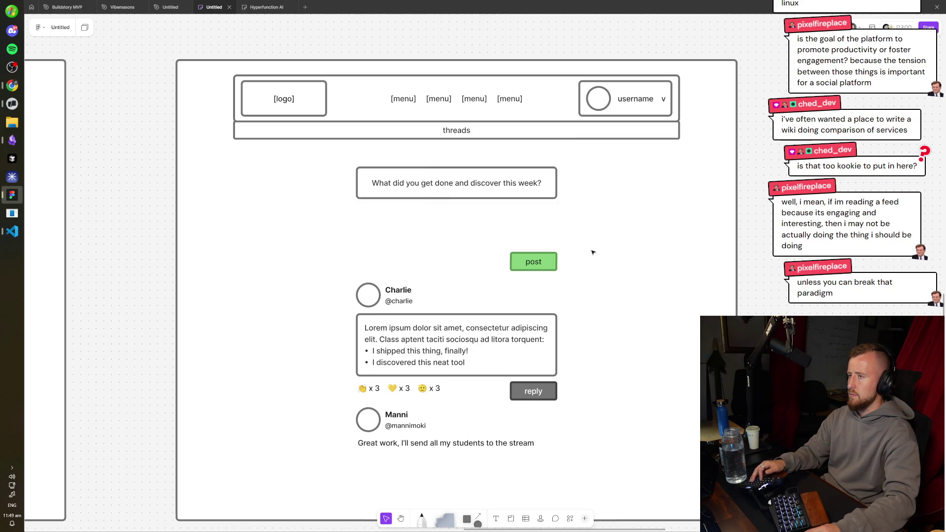
drag(594, 243, 354, 476)
key(Delete)
- Left-align the question box text
click(467, 186)
click(562, 146)
click(544, 128)
- Replace the question text with 'Weekly Community Recap • Week 6'
double_click(478, 186)
key(ctrl+a)
text(Weekl;y)
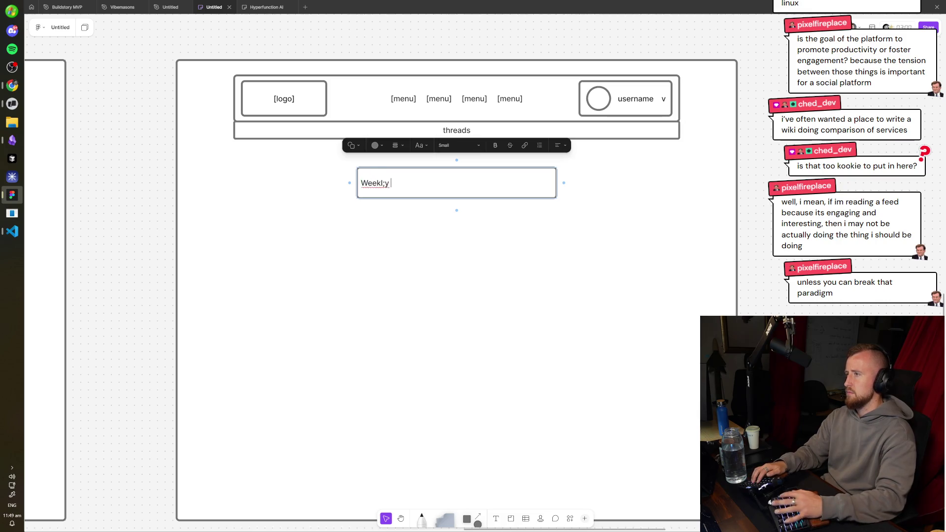
key(BackSpace)
key(BackSpace)
key(BackSpace)
text(y Community Recap )
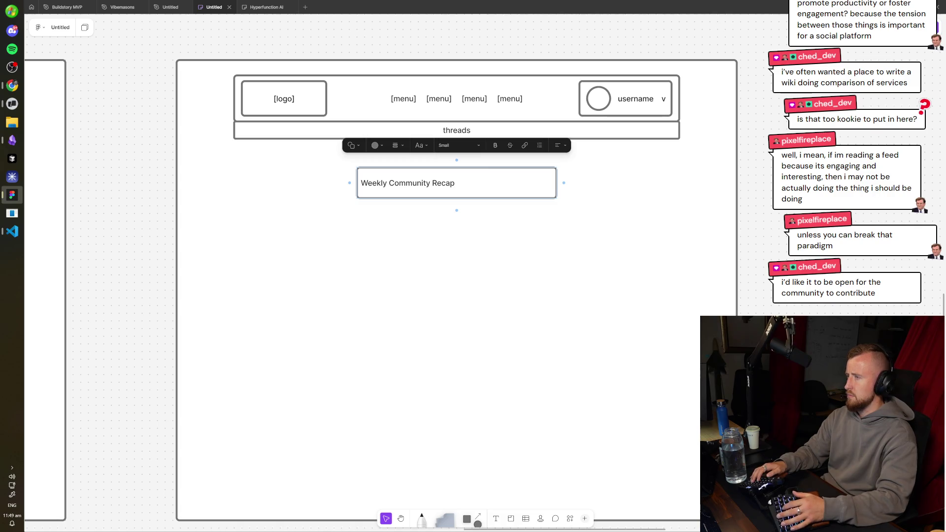
text(zbull)
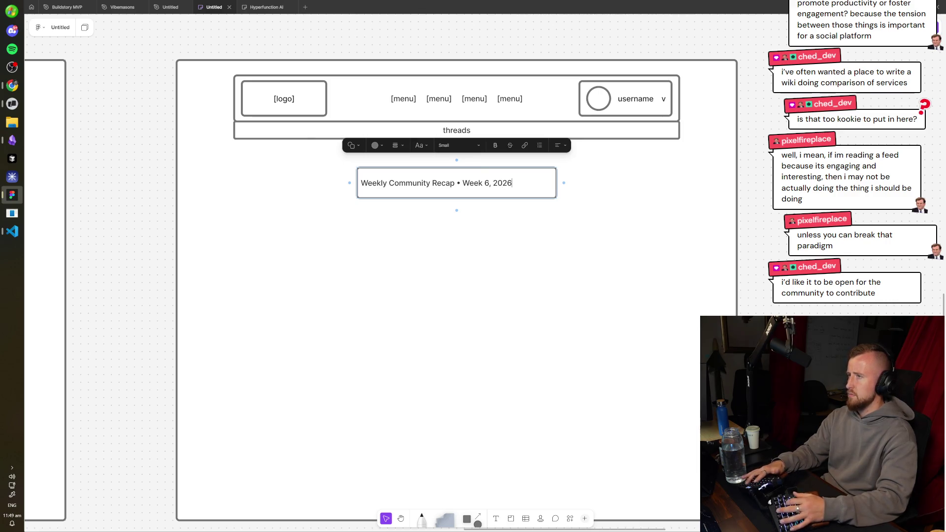
key(BackSpace)
key(BackSpace)
key(BackSpace)
key(Escape)
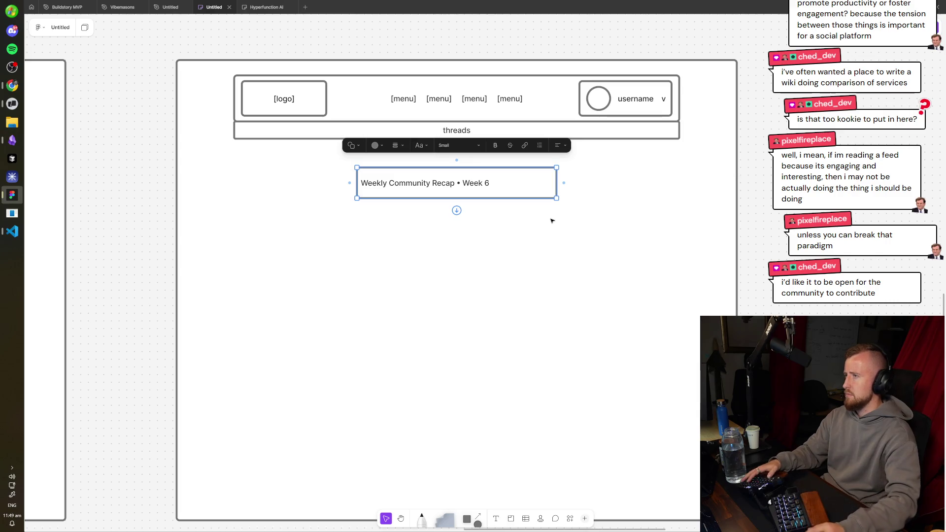
key(Escape)
- Duplicate the recap box and position the copy just below the original
scroll(396, 187, up, 2)
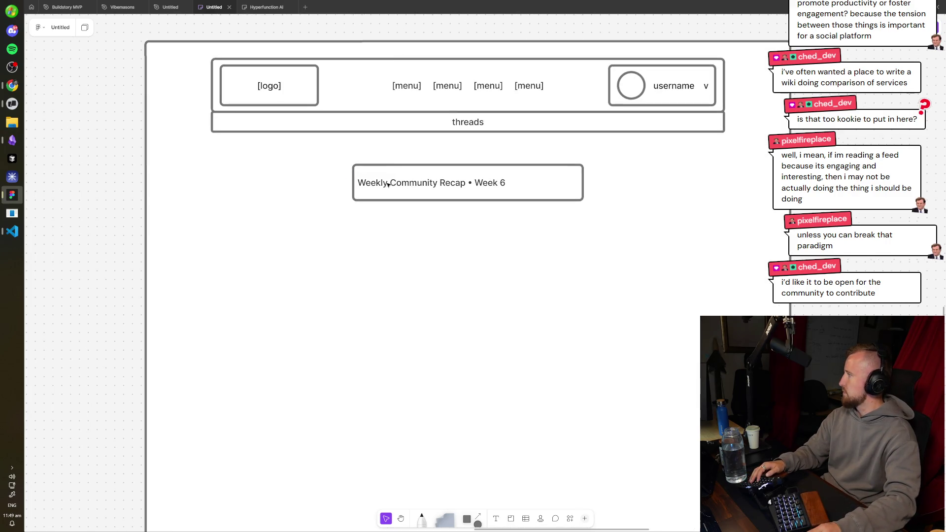
click(430, 188)
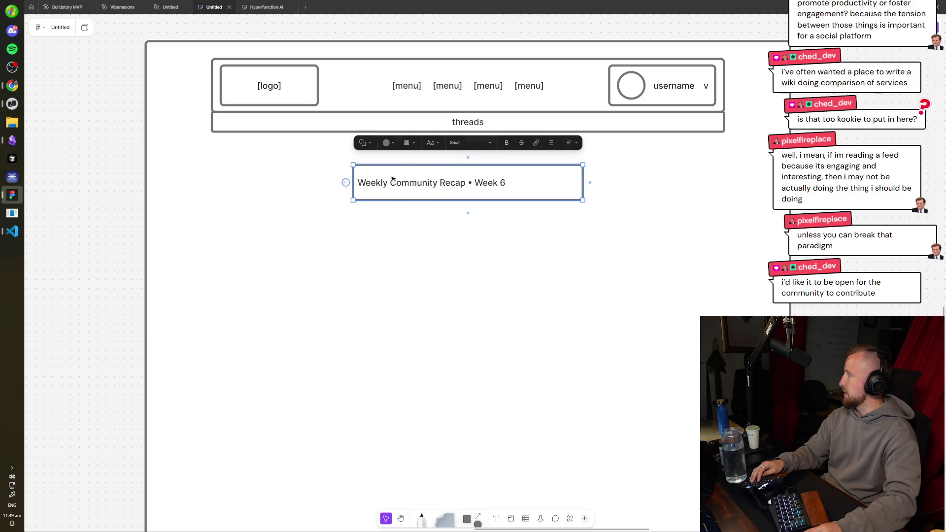
alt+drag(405, 175, 406, 227)
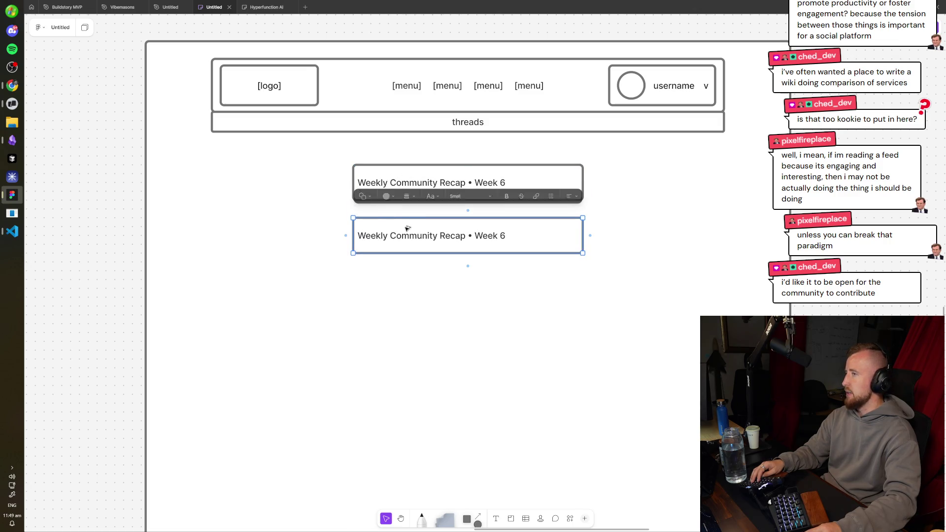
scroll(419, 225, up, 2)
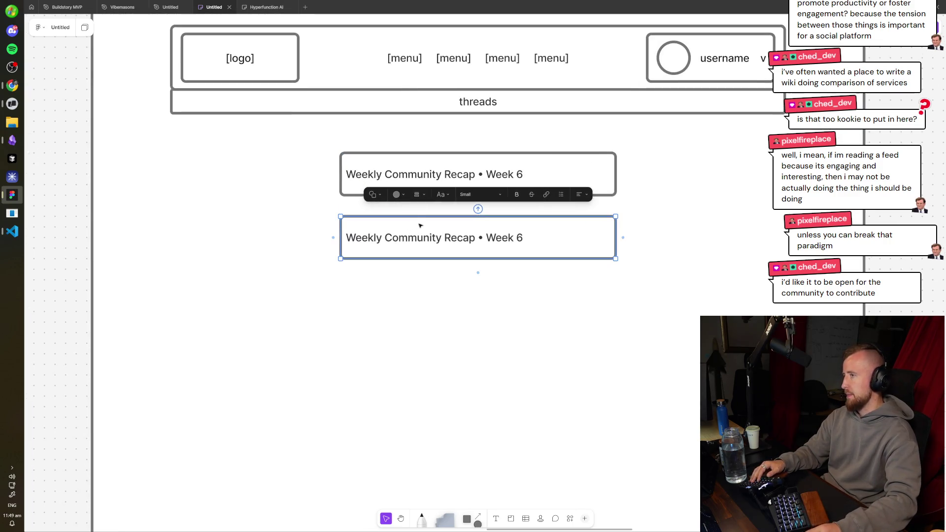
scroll(401, 254, up, 3)
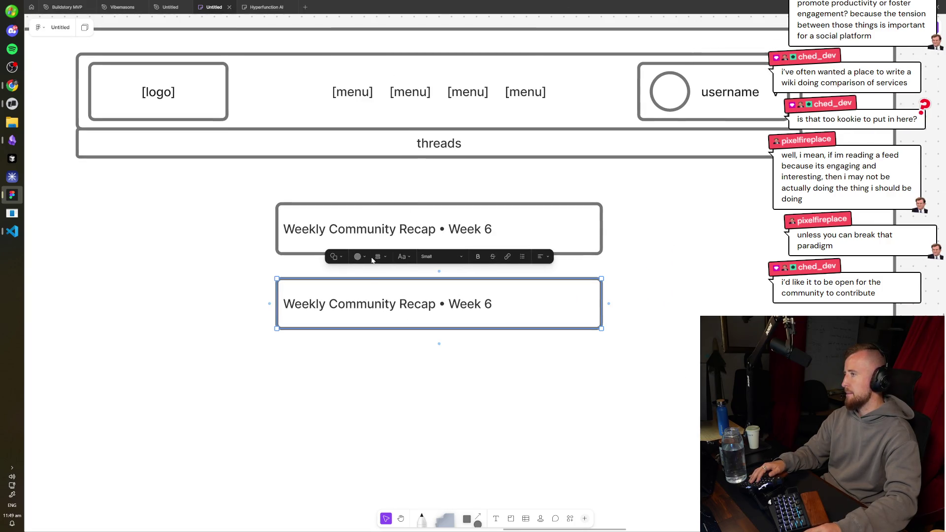
key(ctrl+a)
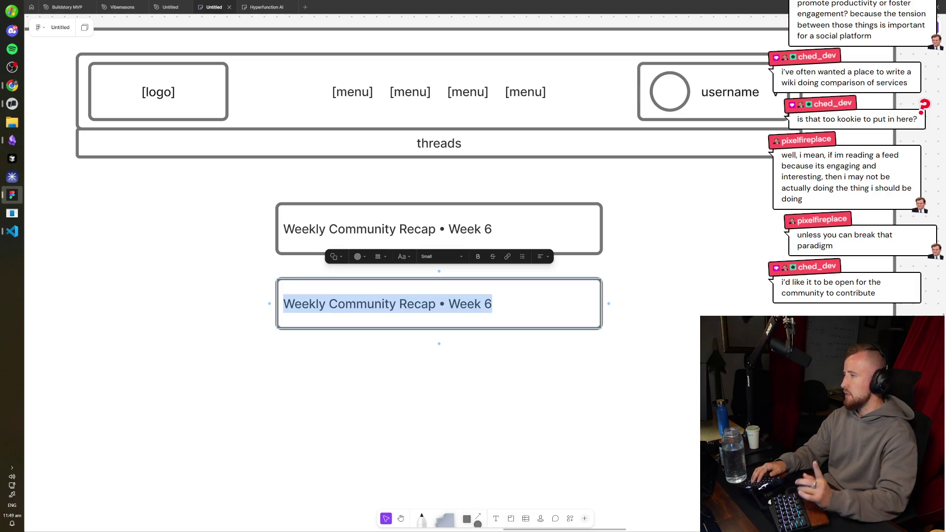
scroll(464, 333, down, 3)
key(Escape)
scroll(532, 306, down, 3)
scroll(532, 306, left, 3)
click(503, 234)
mouse_move(503, 234)
mouse_down()
mouse_move(511, 265)
mouse_move(511, 195)
mouse_move(490, 209)
mouse_up()
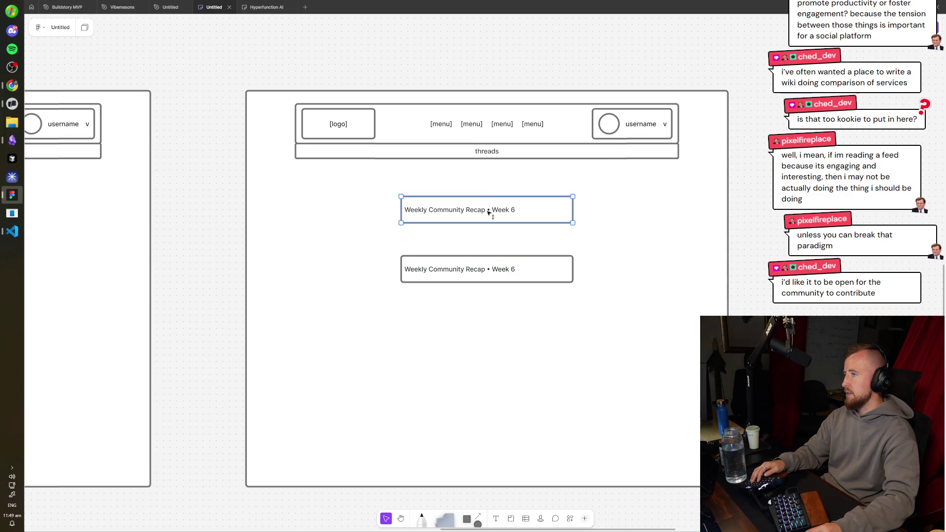
- Paste a bold heading above the first recap box and retitle it 'Community Check-ins'
scroll(437, 222, left, 15)
scroll(282, 246, left, 5)
scroll(282, 247, down, 3)
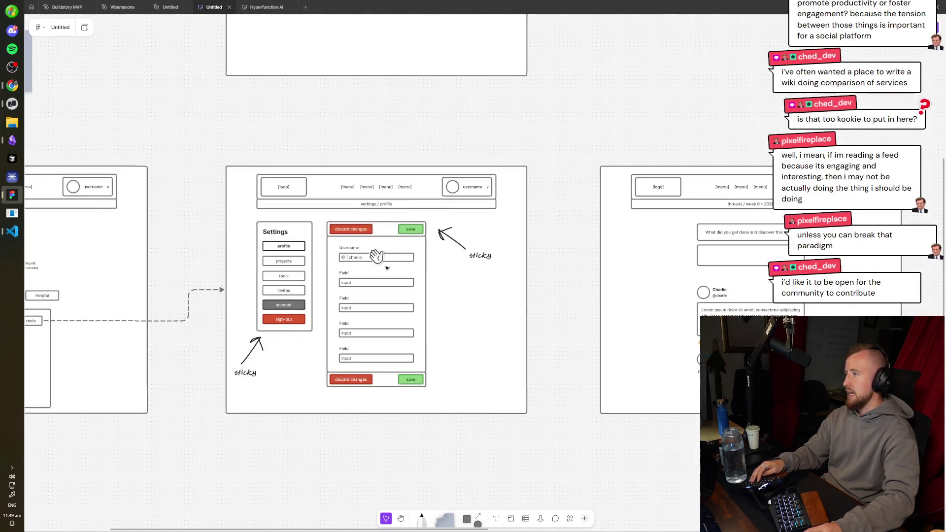
scroll(283, 232, right, 10)
scroll(554, 250, up, 5)
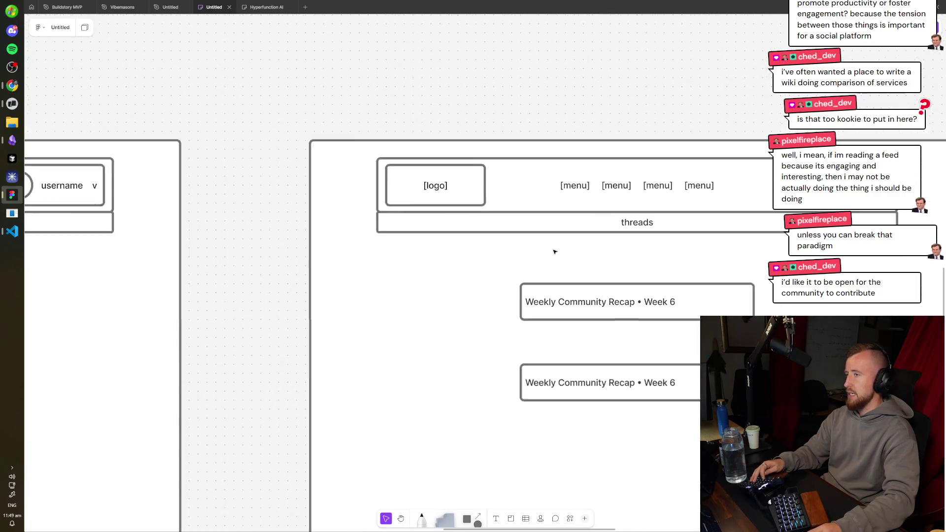
text(Settings)
drag(489, 271, 364, 242)
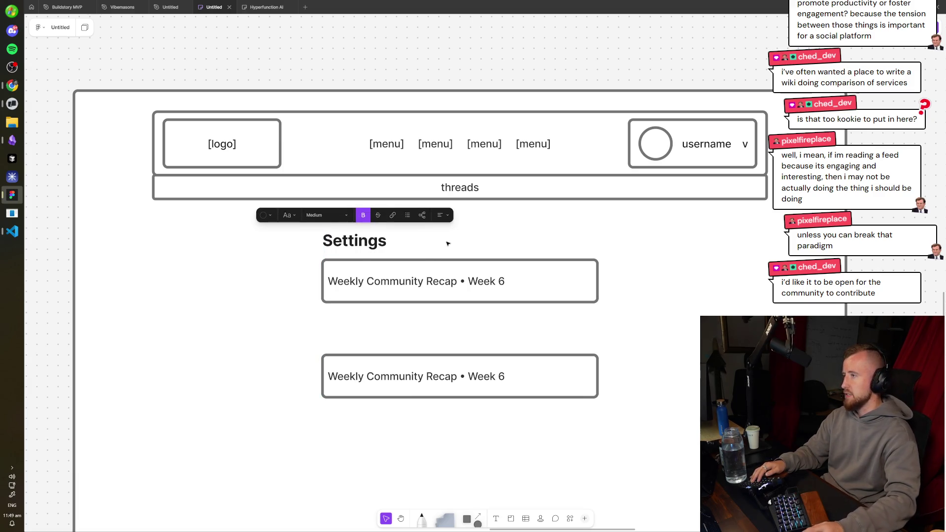
double_click(355, 241)
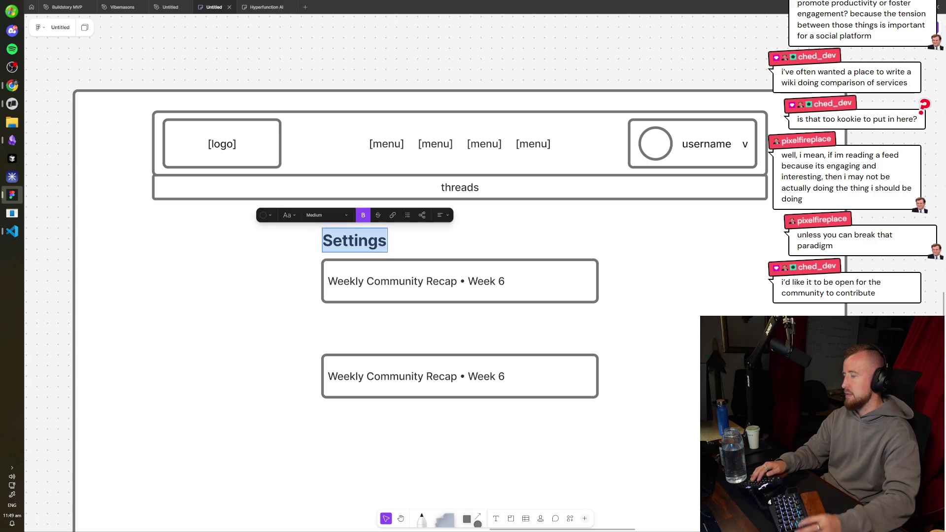
text(Recaps)
key(Escape)
double_click(365, 244)
text(Community Check-i)
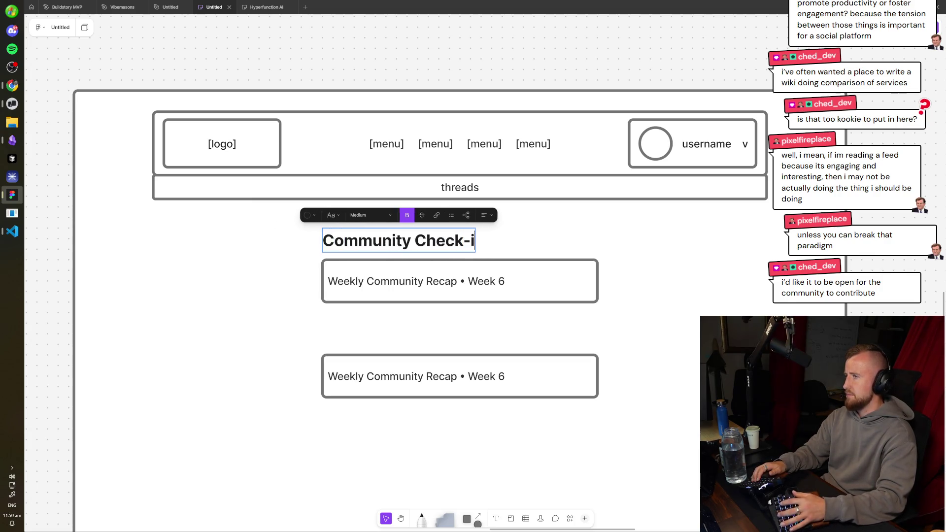
text(ns)
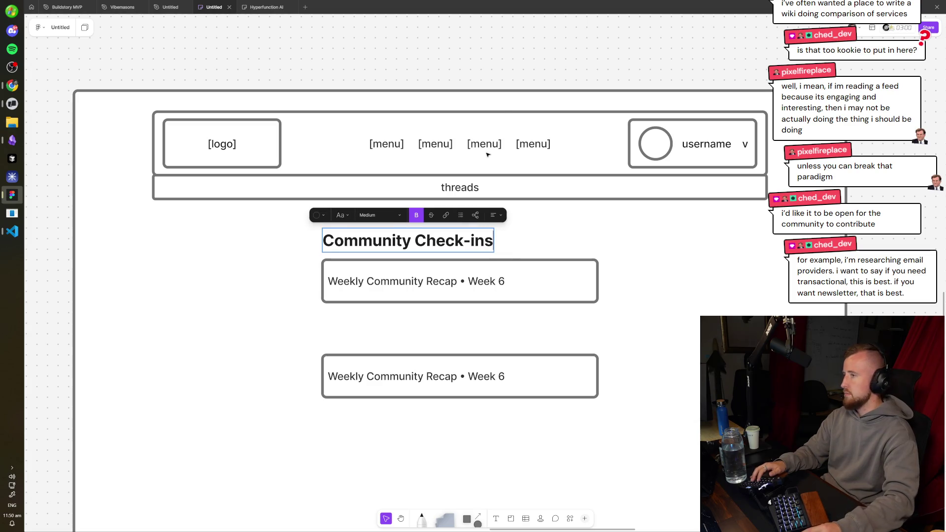
- Change the first recap card's text to 'Week 6 • February 2026'
double_click(439, 281)
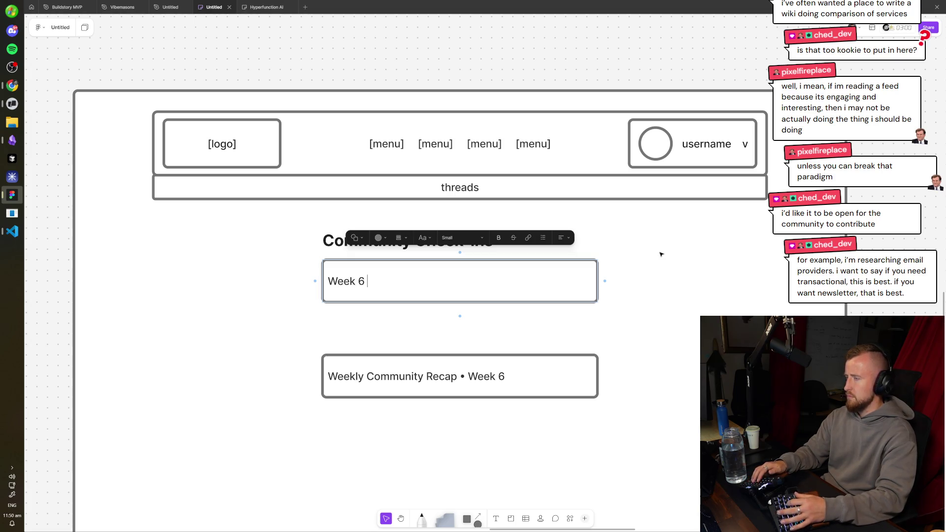
key(super+z)
key(super)
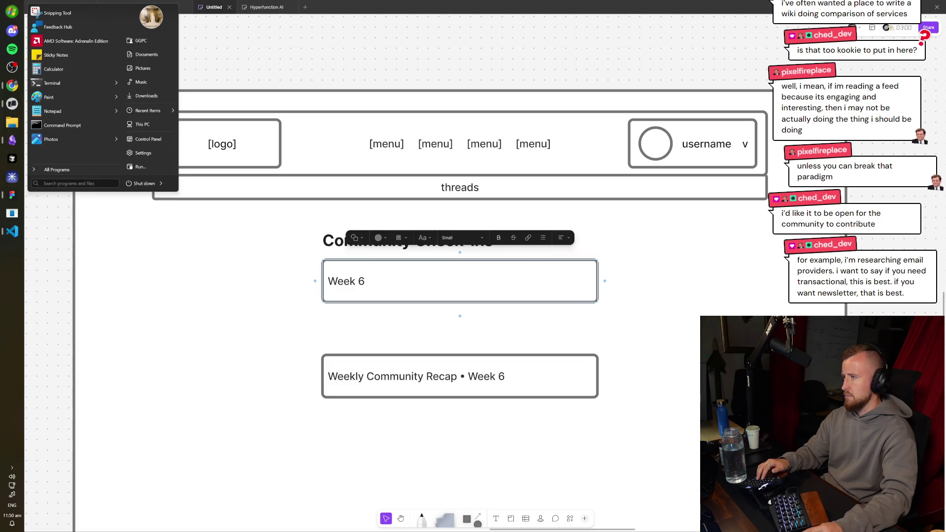
key(super)
text(z)
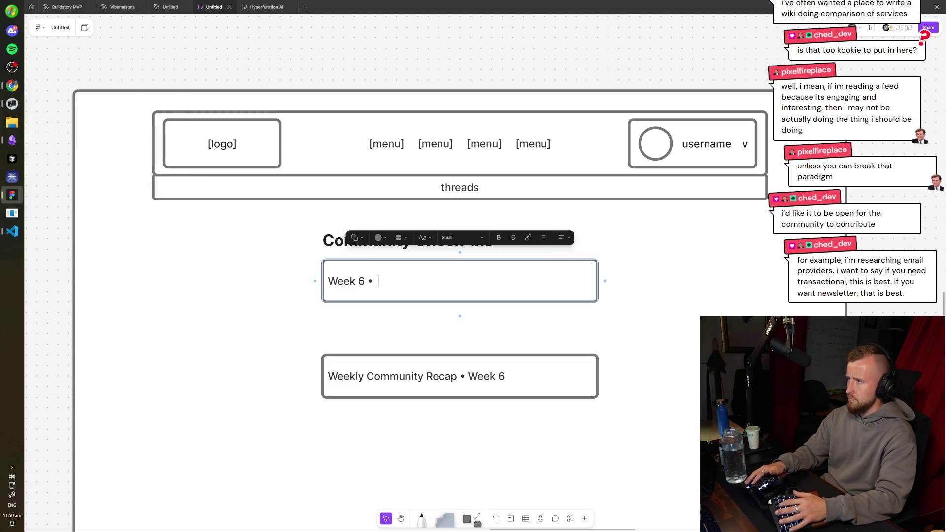
text(Febru)
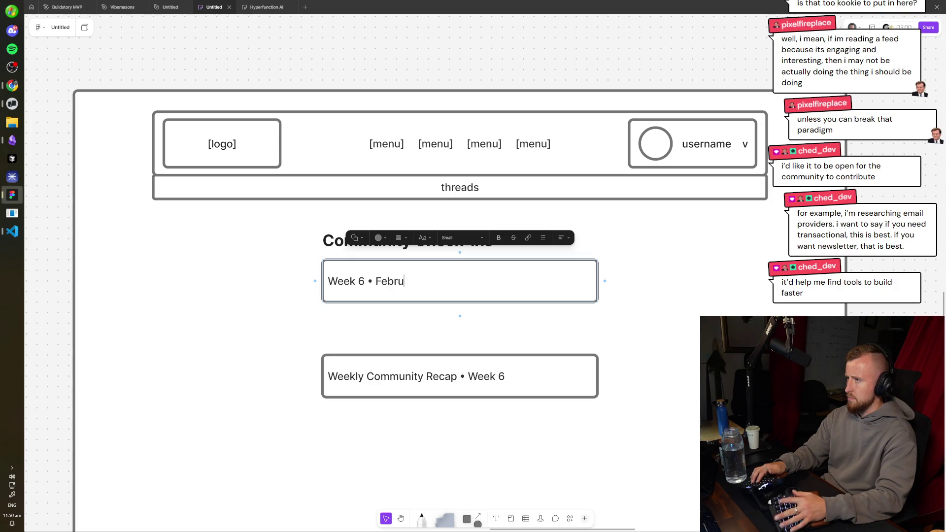
text(ary 2026)
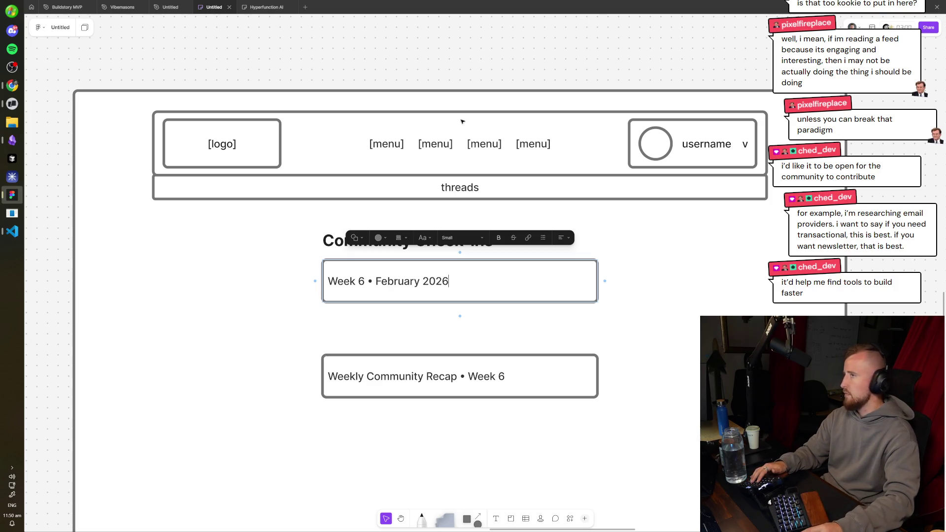
key(Escape)
scroll(463, 261, down, 2)
key(Tab)
click(414, 249)
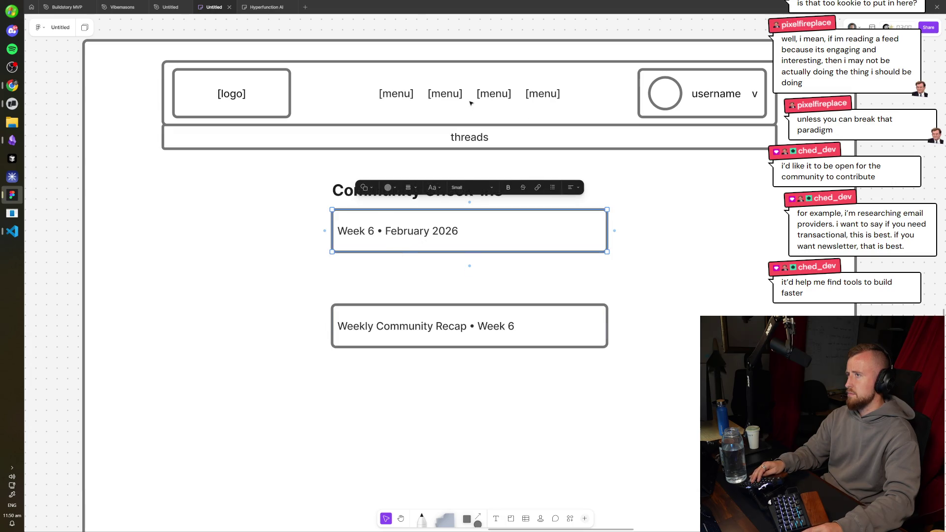
scroll(466, 193, left, 2)
click(465, 193)
- Add small 'view previous weeks' text and place it under the Week 6 card
scroll(466, 193, left, 10)
scroll(95, 310, right, 11)
key(t)
click(91, 308)
text(vious week)
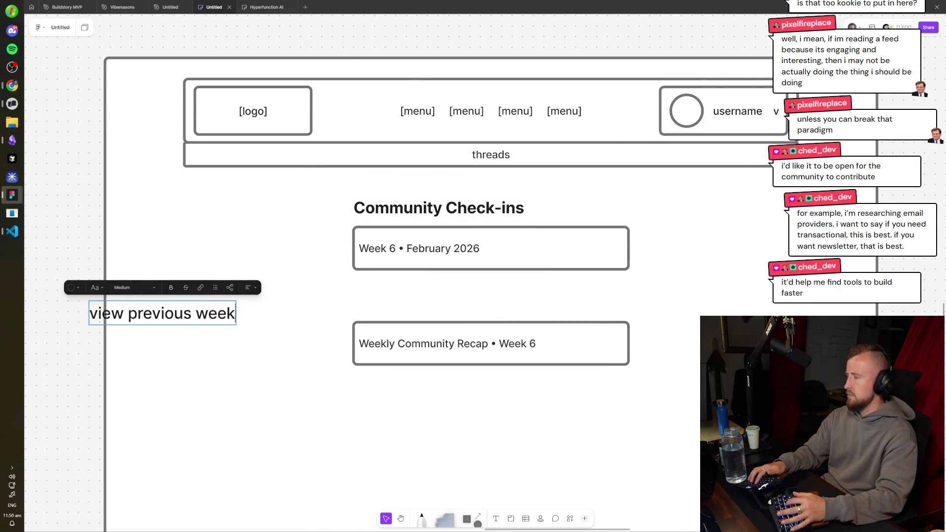
text(s)
click(145, 291)
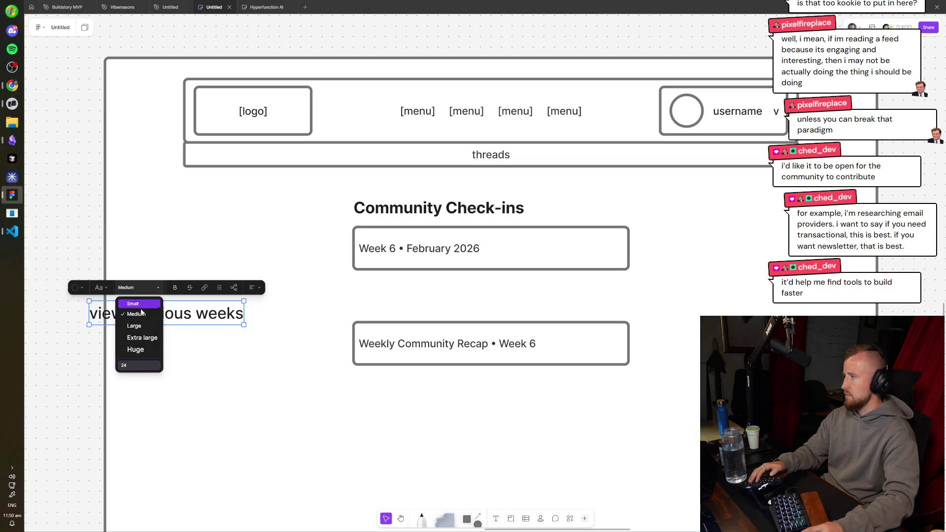
click(141, 309)
drag(140, 310, 395, 284)
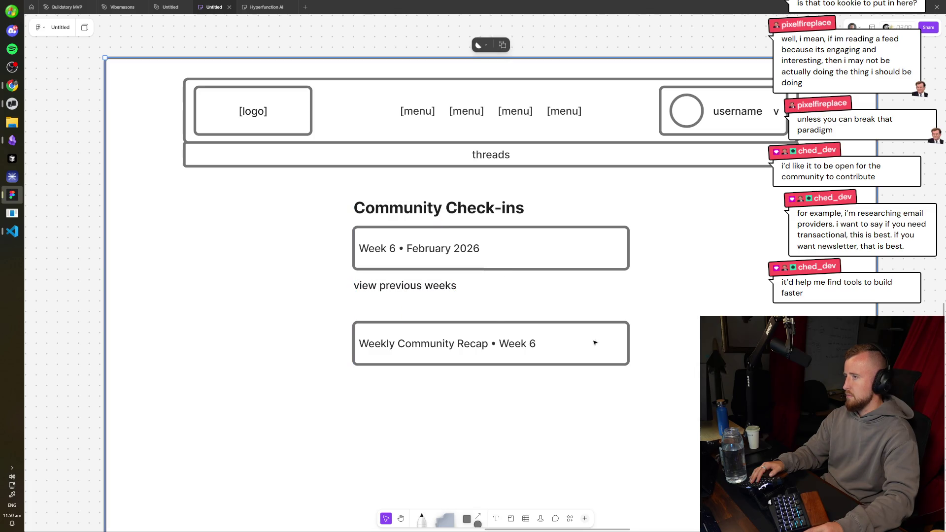
- Alt-drag a copy of the Community Check-ins heading below and rename it 'Tools & Services'
drag(499, 343, 499, 386)
click(491, 207)
mouse_move(490, 207)
alt+mouse_down()
mouse_move(491, 338)
mouse_move(490, 317)
alt+mouse_up()
text(To)
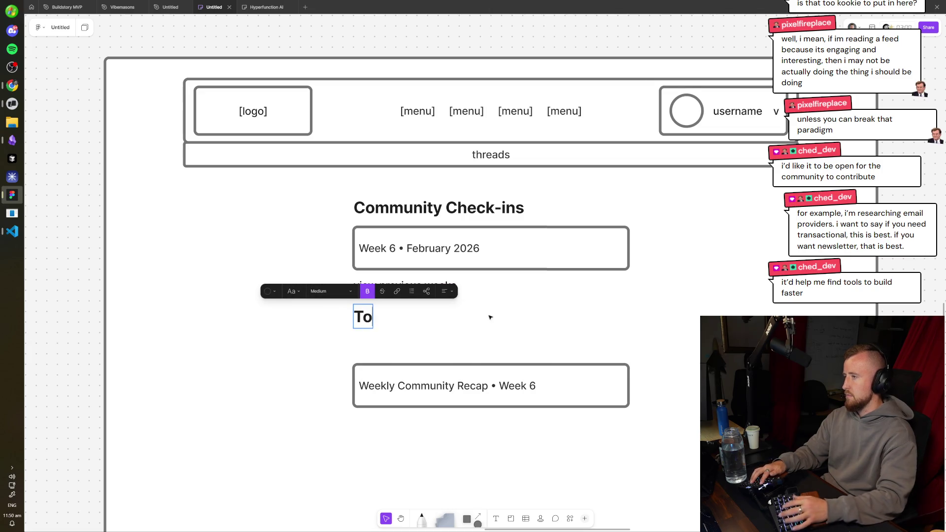
text(ols & Serb)
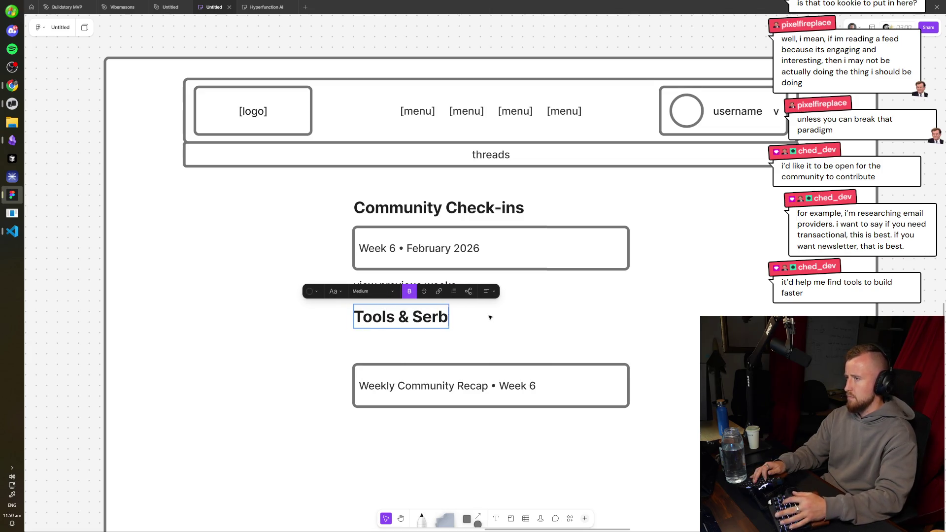
key(BackSpace)
text(vices)
key(Escape)
scroll(412, 255, down, 2)
drag(412, 256, 416, 267)
- Move the Weekly Community Recap card under the new heading and rename it 'Tembo'
click(502, 298)
drag(416, 328, 415, 311)
key(Return)
text(Tembo)
key(Escape)
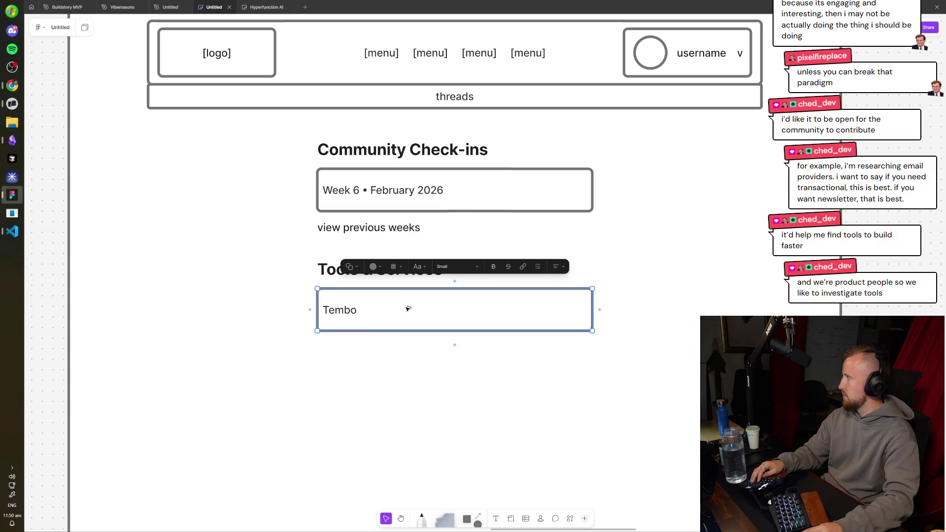
- Duplicate the Tembo card into a 'Claude Code' card, with a third copy spaced below
drag(408, 309, 407, 365)
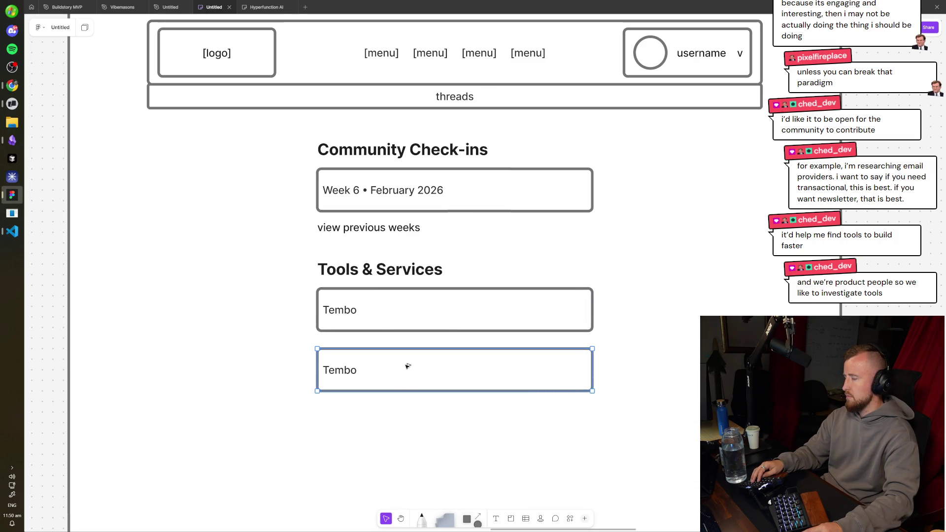
key(Return)
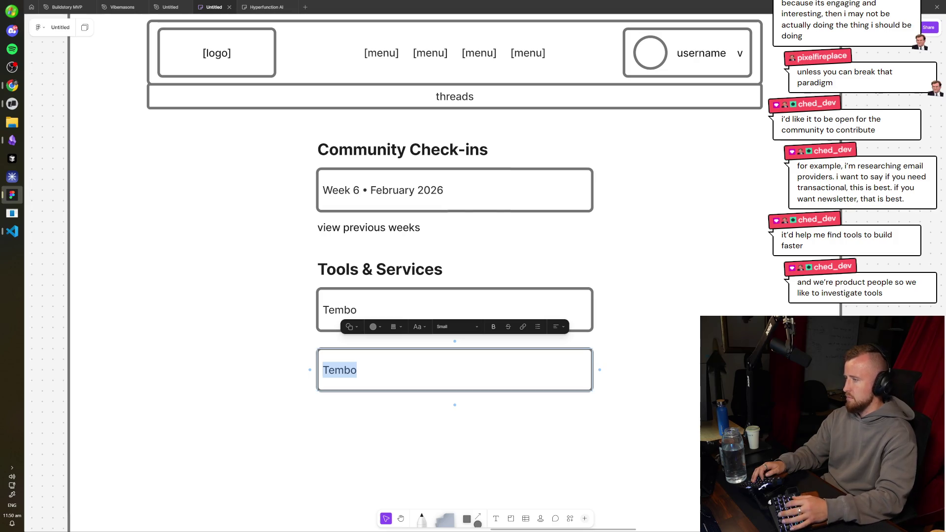
text(ClaudeCode)
key(Escape)
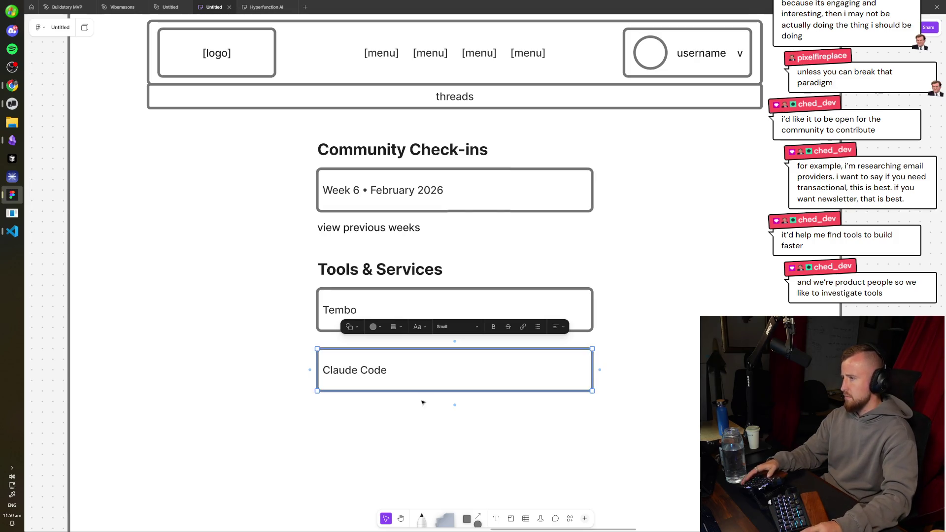
scroll(437, 315, down, 1)
mouse_move(437, 314)
mouse_down()
mouse_move(429, 387)
mouse_move(429, 378)
mouse_up()
key(Escape)
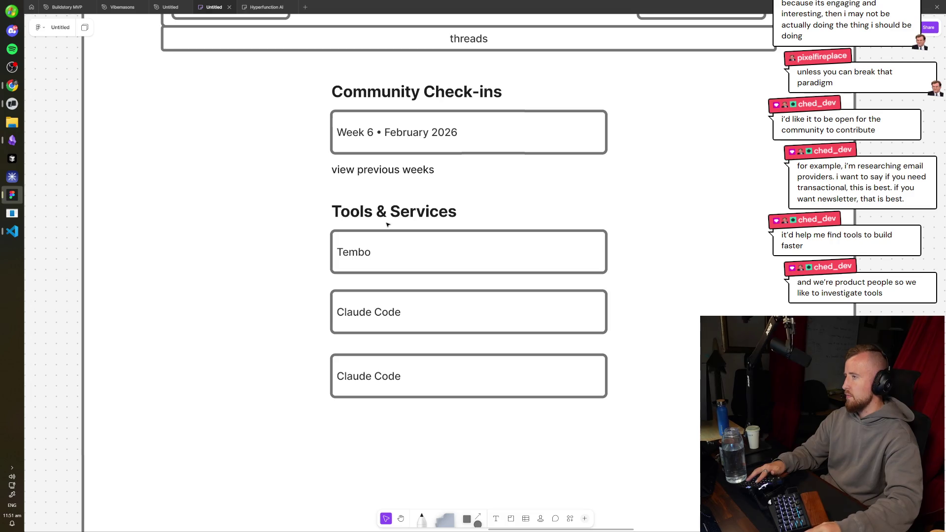
- Change the third card's text to 'ChatGPT'
scroll(388, 225, down, 3)
double_click(388, 225)
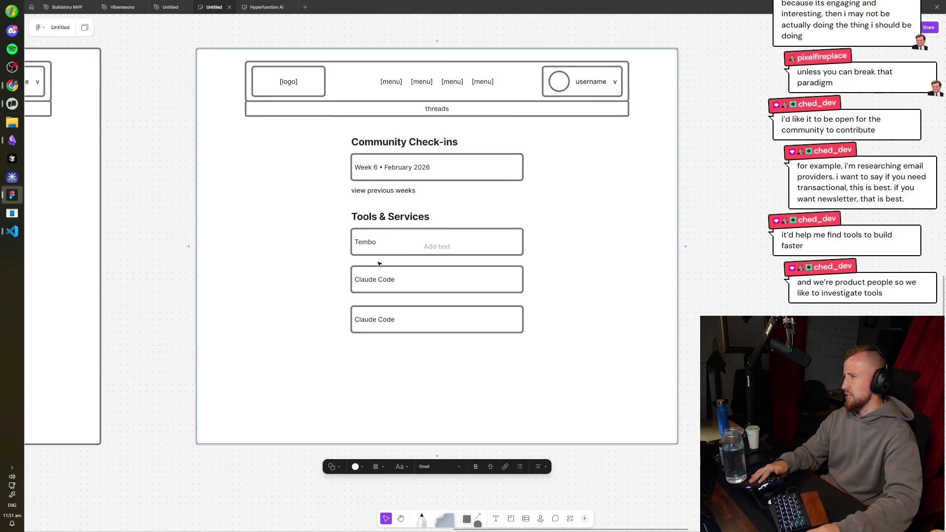
click(380, 275)
click(384, 322)
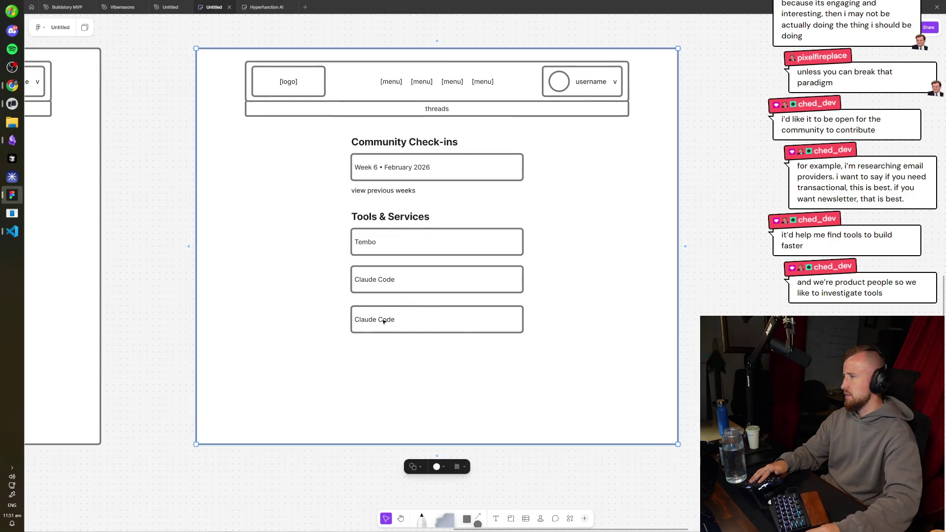
double_click(384, 321)
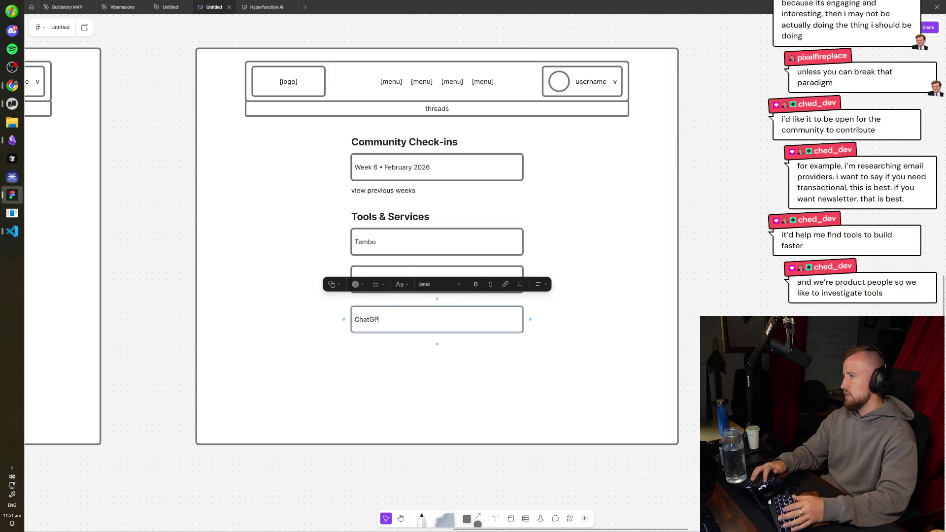
text(T)
key(Escape)
- Select the Tembo, Claude Code and ChatGPT cards together to check their layout
scroll(656, 377, up, 2)
scroll(655, 377, left, 3)
mouse_move(623, 416)
mouse_down()
mouse_move(539, 348)
mouse_move(515, 297)
mouse_move(515, 305)
mouse_up()
key(Escape)
- Nudge the Tools & Services heading into place and recheck its text
scroll(735, 249, down, 2)
scroll(735, 250, right, 3)
click(443, 217)
drag(443, 217, 442, 218)
click(687, 217)
key(Escape)
scroll(608, 266, up, 1)
scroll(607, 266, left, 3)
double_click(583, 236)
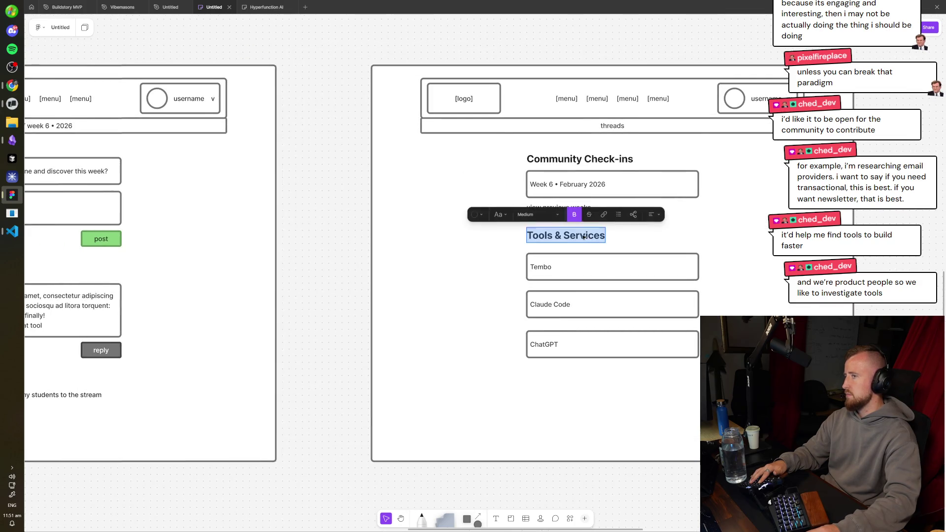
click(890, 264)
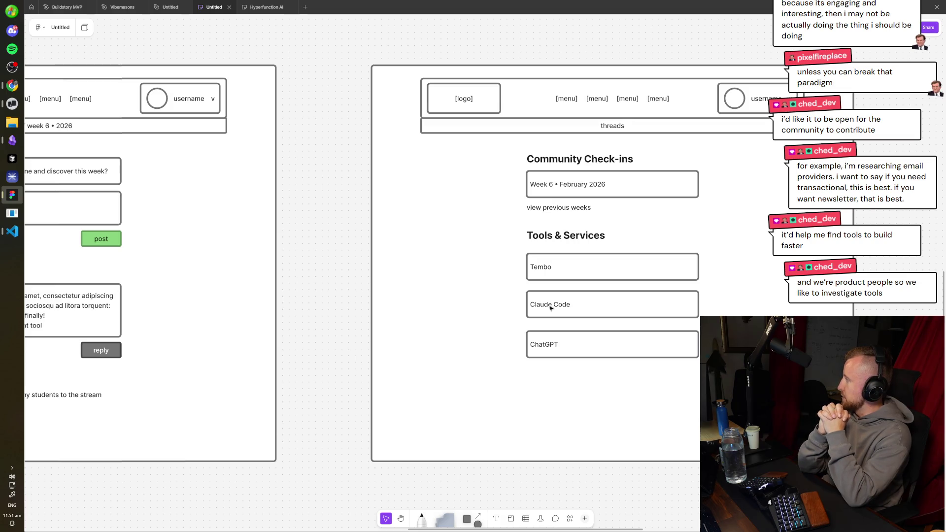
- In a new browser tab, load the vibemasons.com/stats page
key(alt+Tab)
key(ctrl+t)
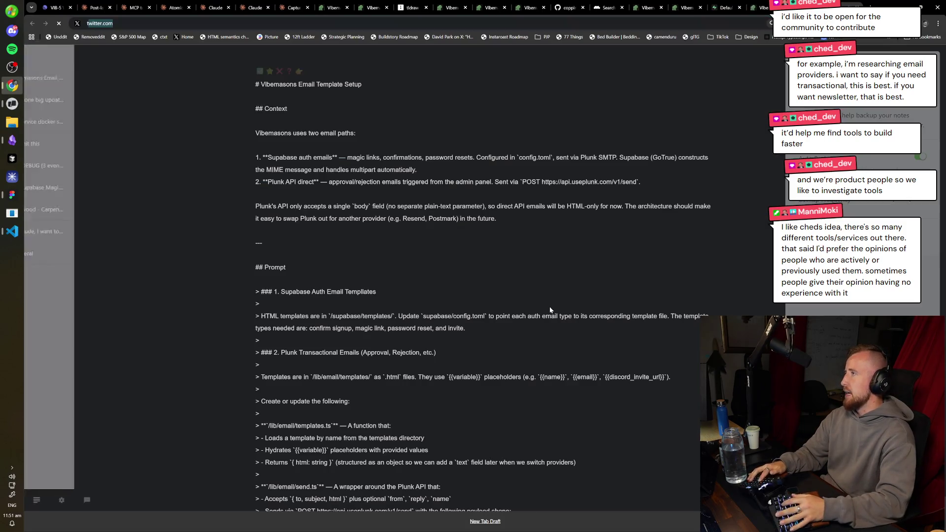
text(tvibemasons.com/stats)
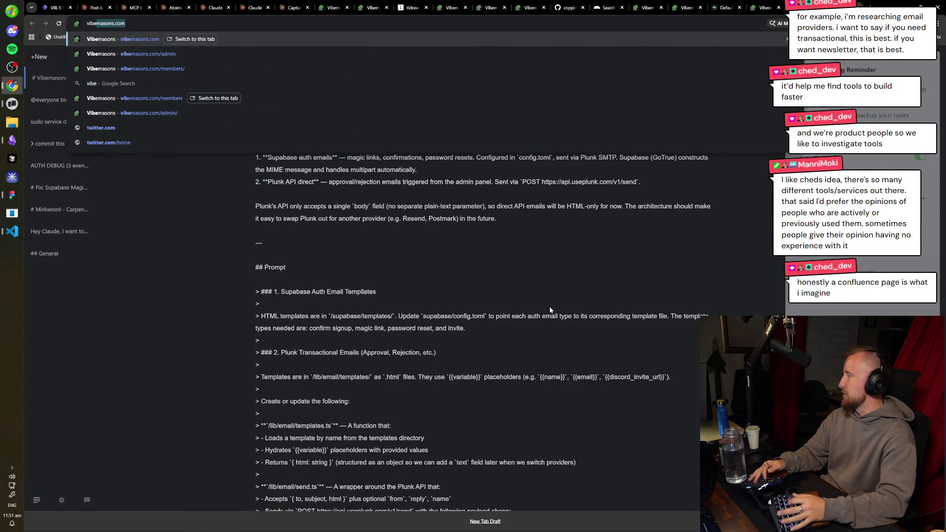
key(Return)
- Go to vibemasons.com/members and view the first member's profile and toolkit
key(ctrl+l)
text(vibemasons.com/members)
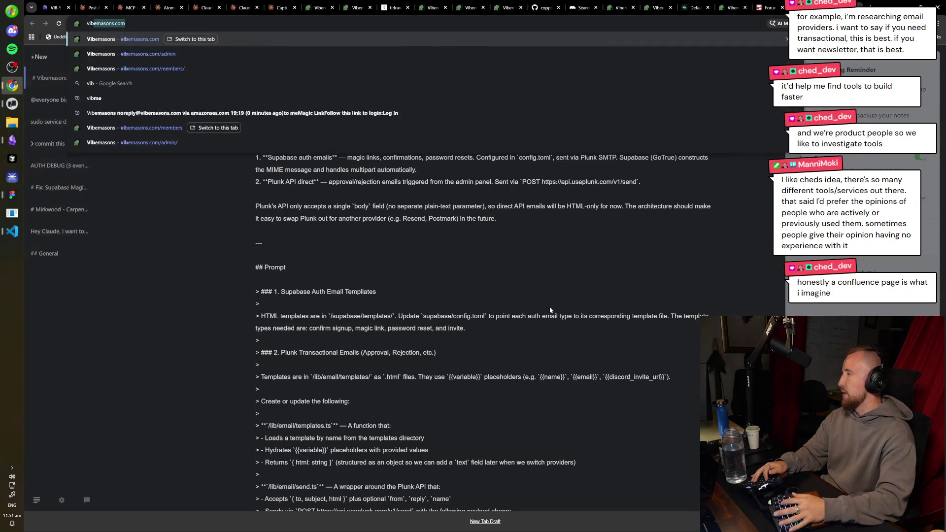
key(Return)
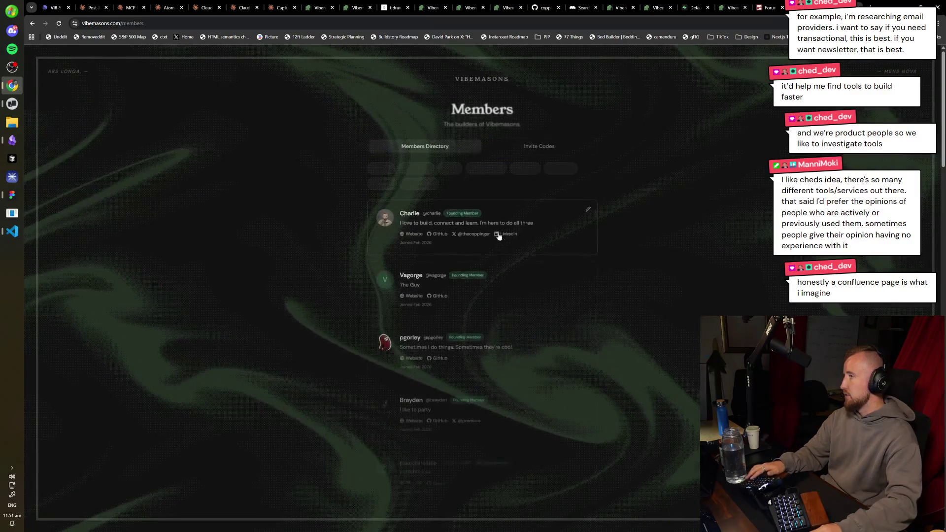
click(535, 222)
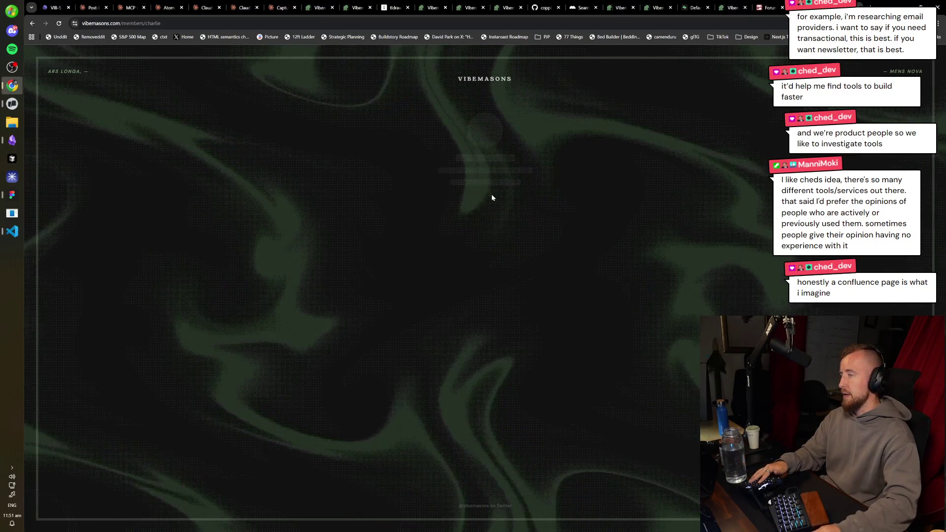
key(F5)
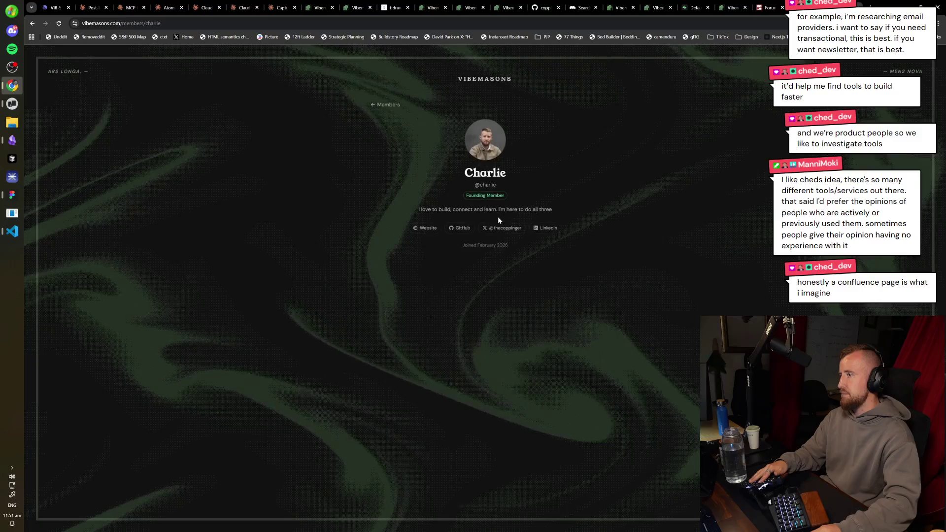
scroll(488, 315, down, 2)
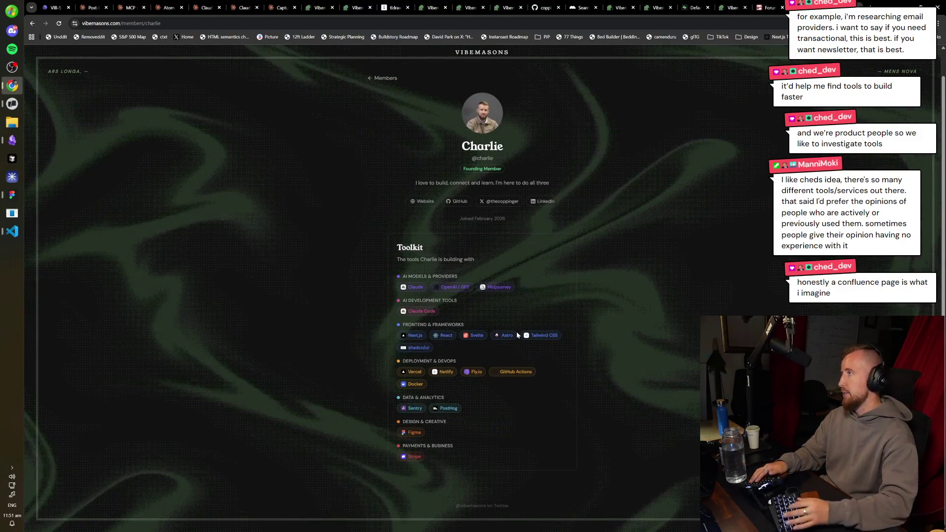
key(alt+Left)
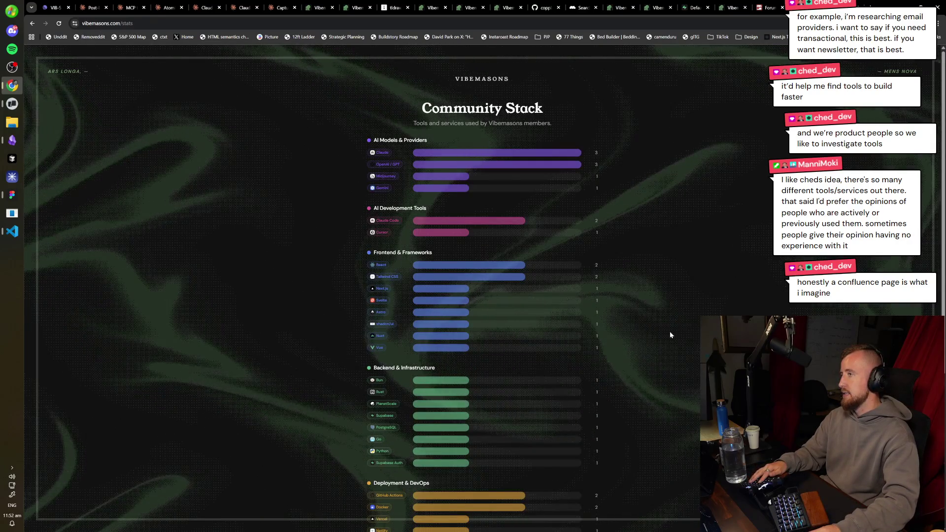
- Scroll through the Community Stack tool counts, resetting the page zoom to normal
scroll(434, 301, down, 3)
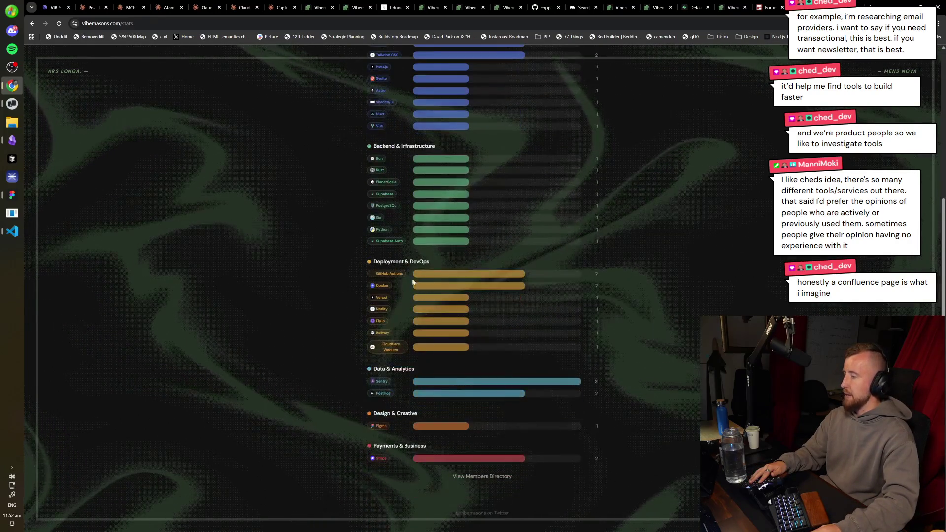
ctrl+scroll(431, 261, up, 3)
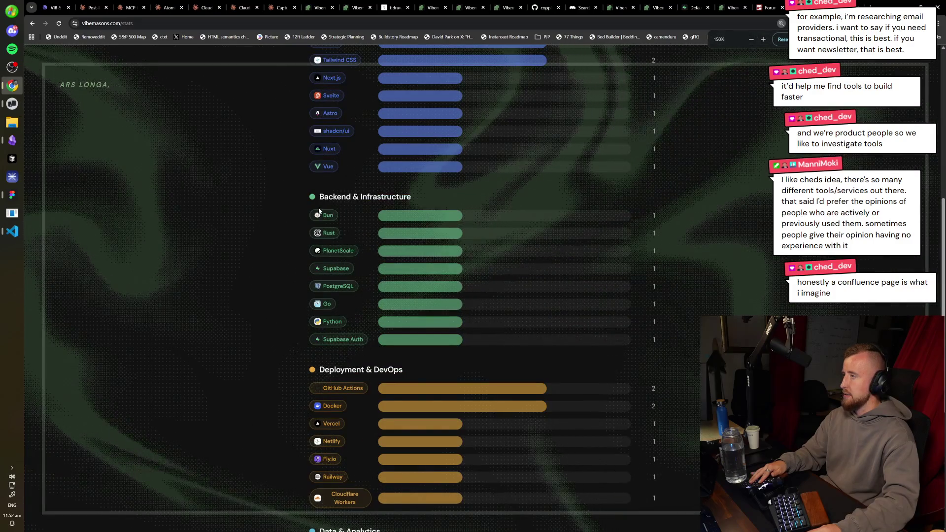
scroll(330, 238, down, 3)
scroll(330, 235, down, 2)
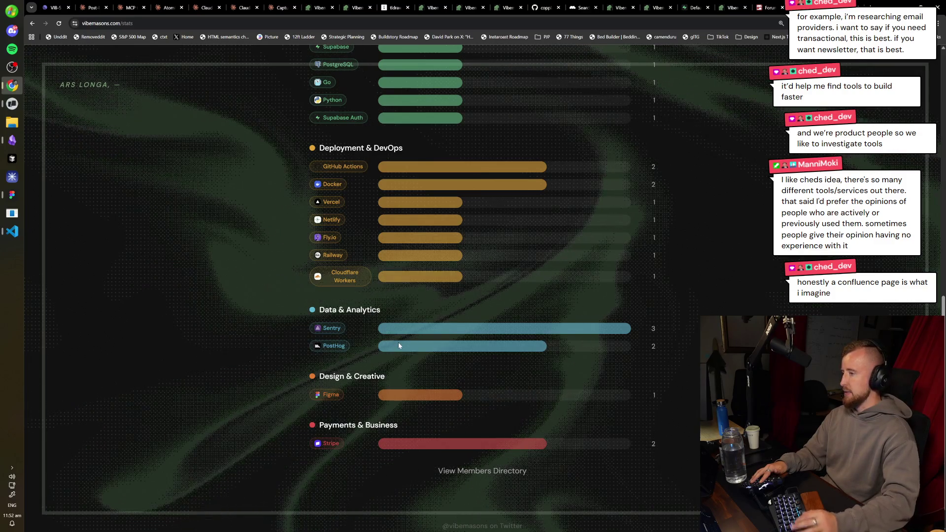
key(ctrl+0)
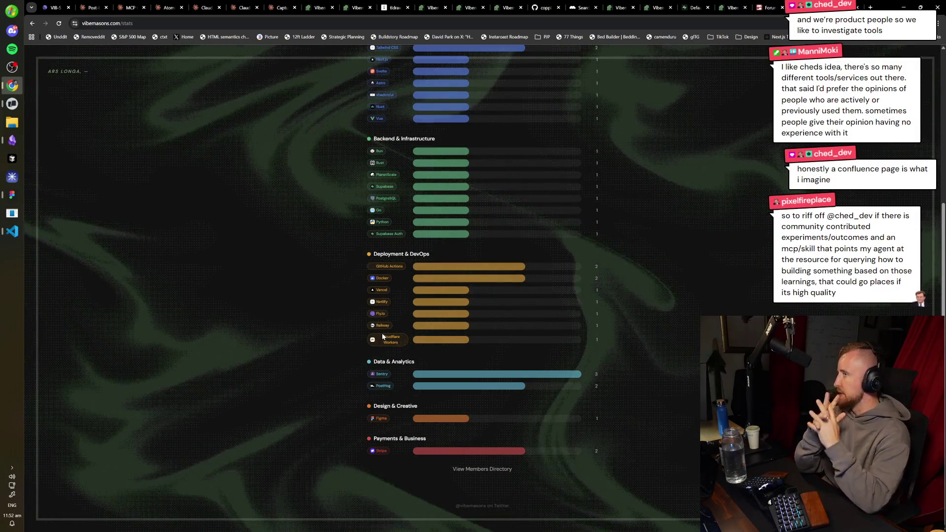
scroll(384, 337, up, 2)
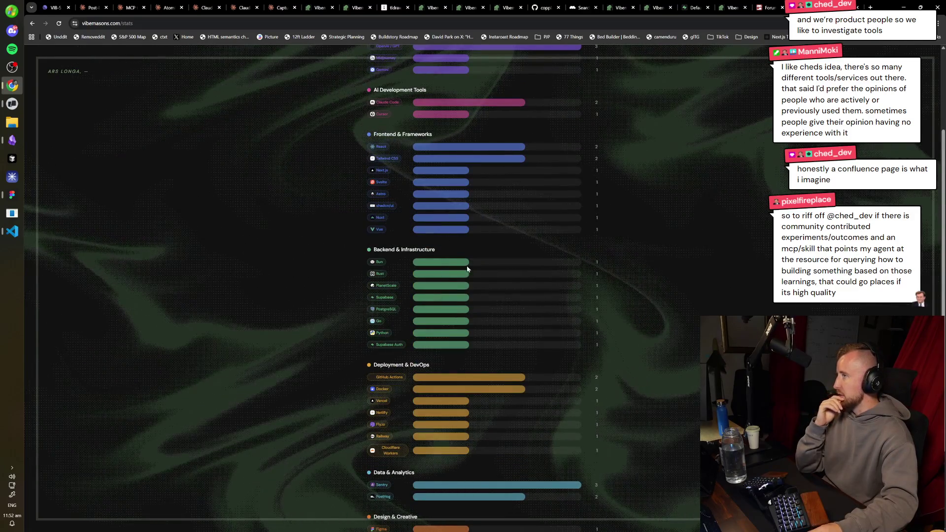
scroll(609, 344, up, 2)
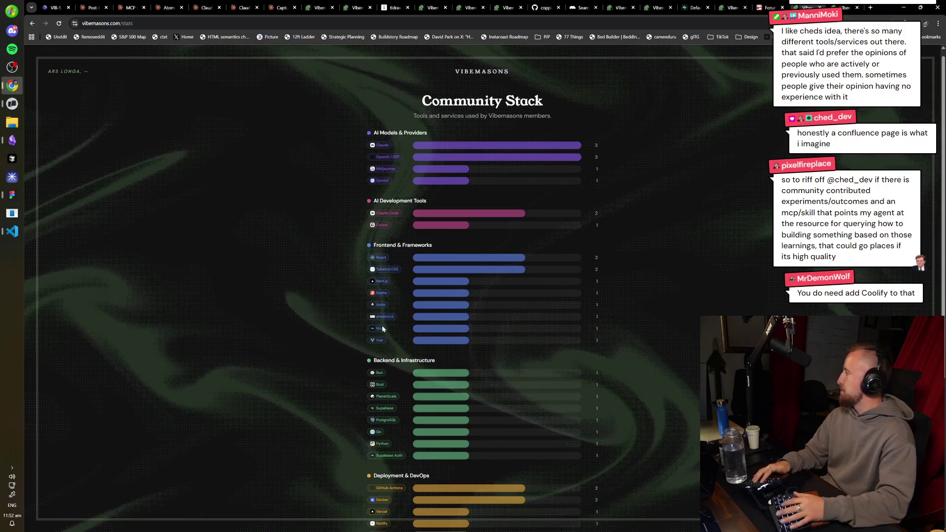
- Search the web for 'confluence' in a new tab
key(ctrl+t)
text(confluence)
key(Return)
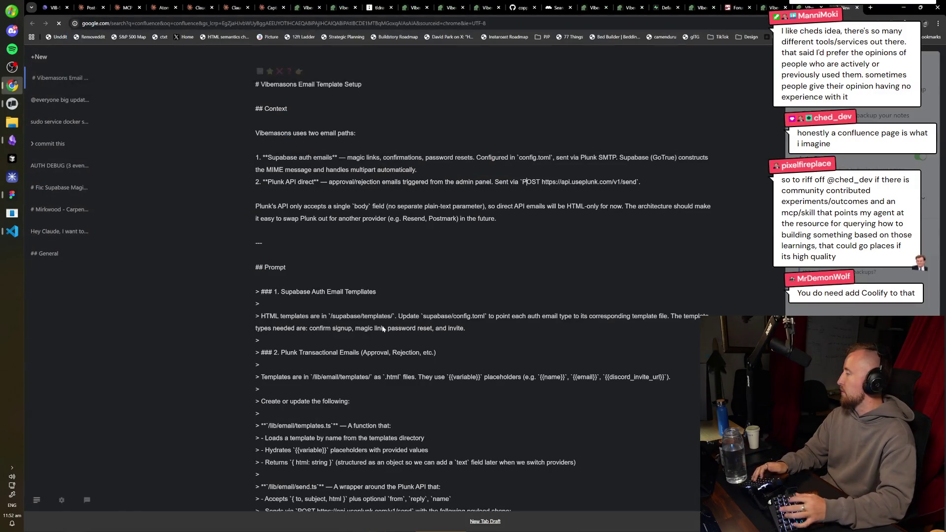
- Preview the InvGate and Stiltsoft Confluence screenshots in image results, then return to tldraw
click(133, 88)
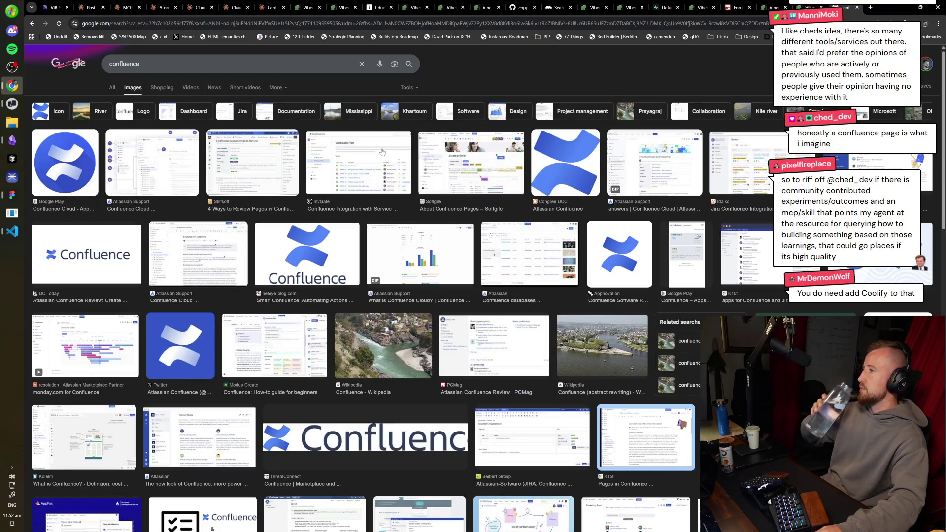
click(382, 152)
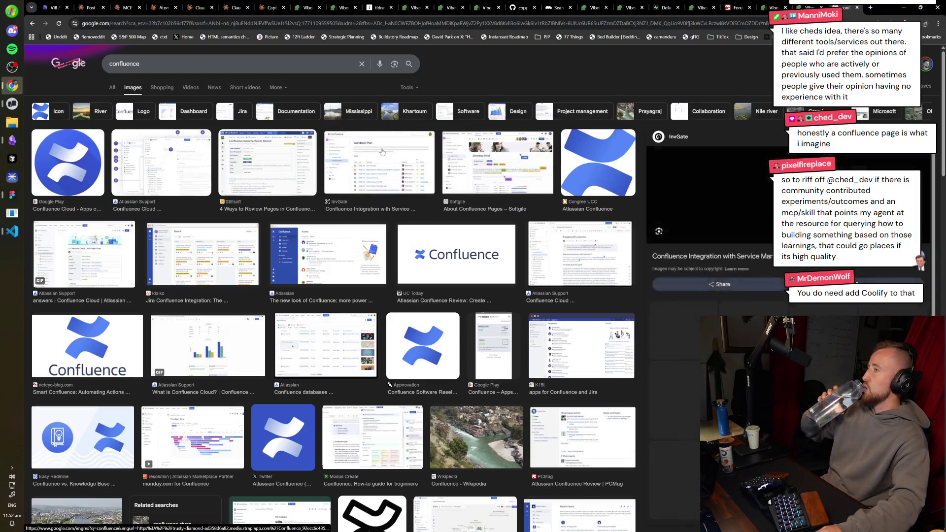
click(250, 143)
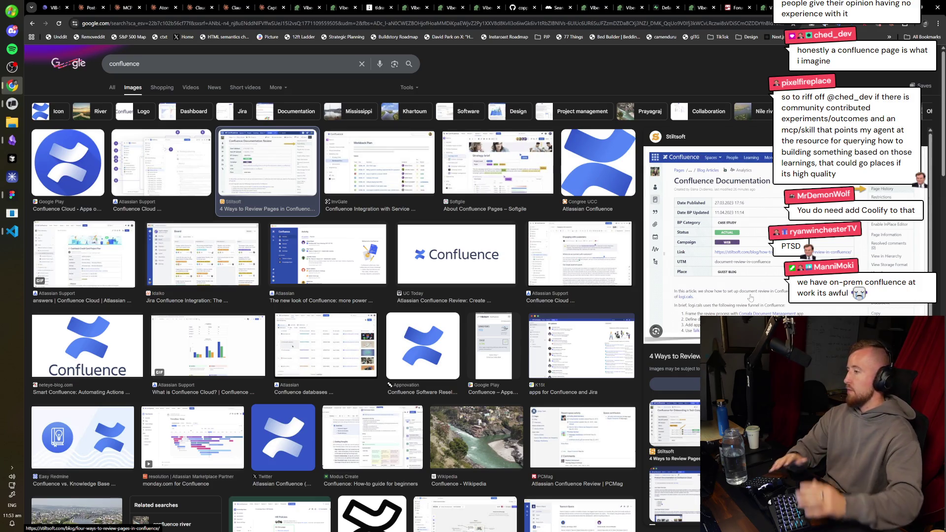
click(356, 158)
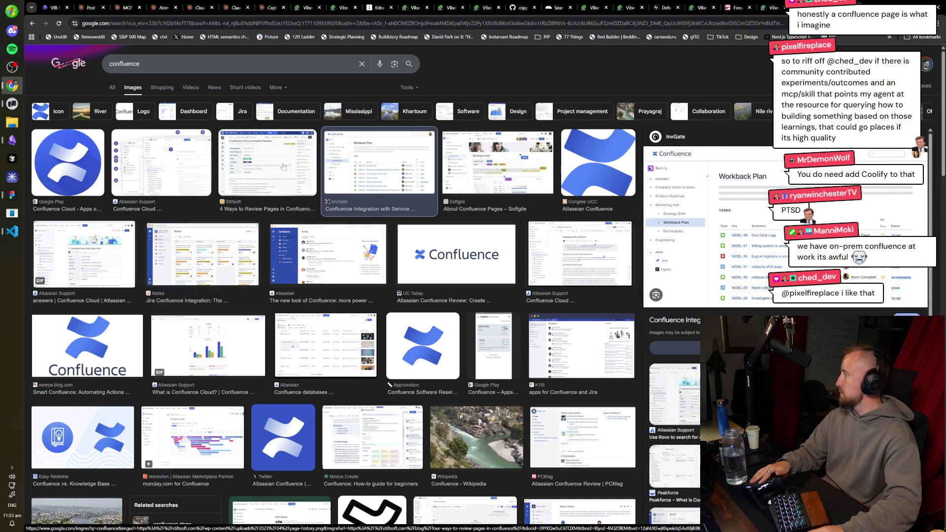
key(alt+Tab)
key(alt+Tab)
key(alt+Tab)
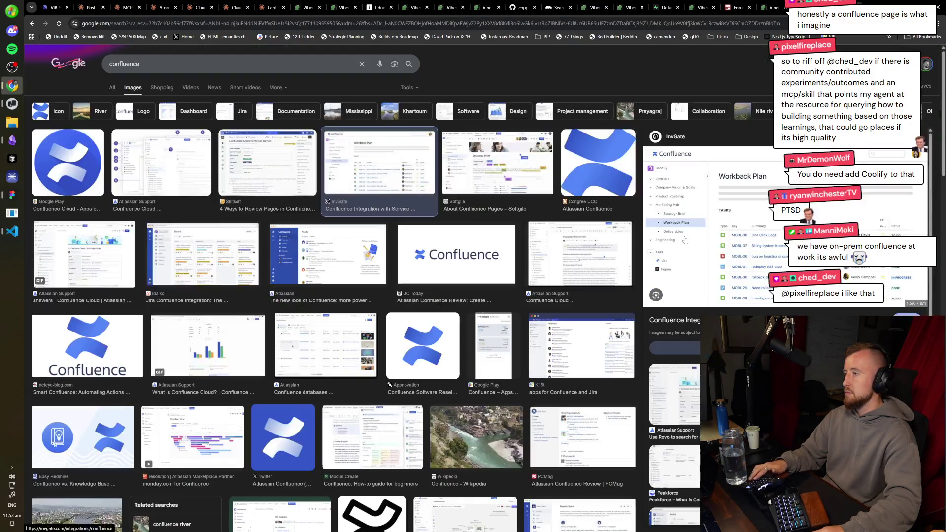
key(alt+Tab)
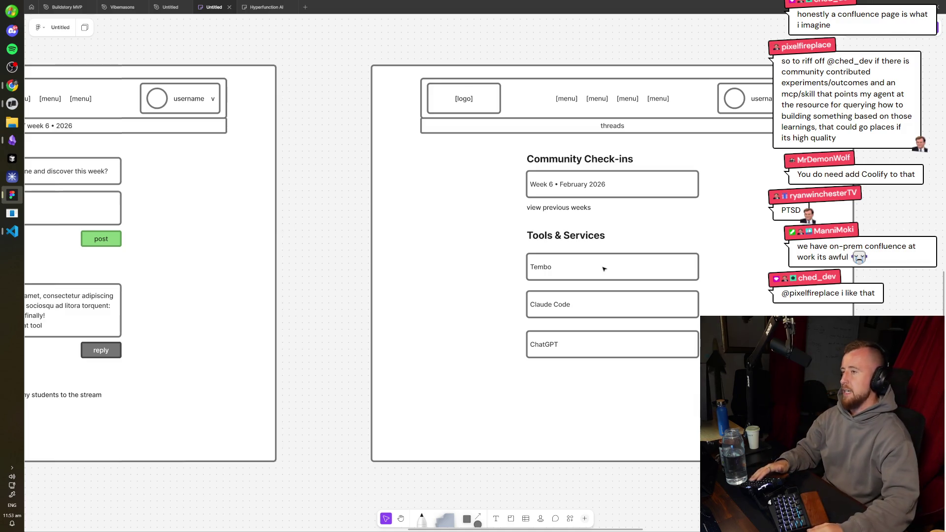
- Select the Tembo, Claude Code and ChatGPT boxes to review them
scroll(604, 269, right, 5)
scroll(604, 269, up, 1)
drag(599, 450, 291, 299)
click(684, 282)
scroll(410, 216, left, 10)
scroll(410, 216, down, 1)
scroll(411, 216, up, 3)
- Select the threads wireframe's thread column, then pan around the board
drag(580, 457, 269, 62)
click(588, 111)
scroll(416, 197, down, 3)
scroll(417, 197, right, 8)
scroll(416, 198, up, 1)
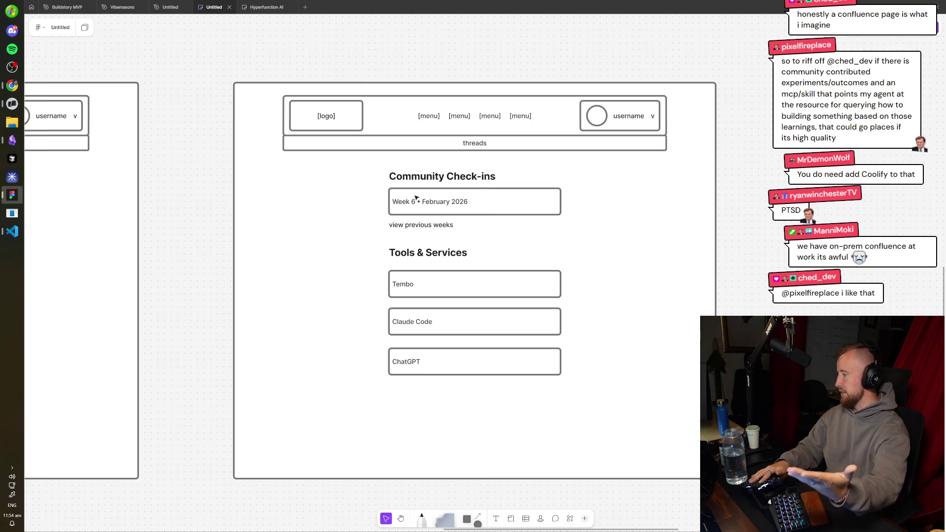
scroll(416, 198, left, 5)
scroll(472, 191, right, 4)
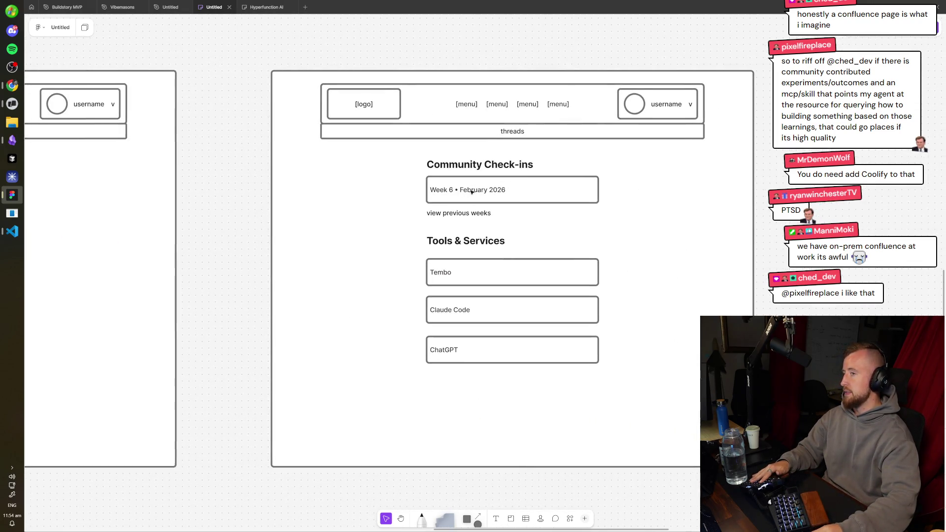
- Delete the Tools & Services heading and boxes, then undo to restore them
drag(626, 379, 395, 228)
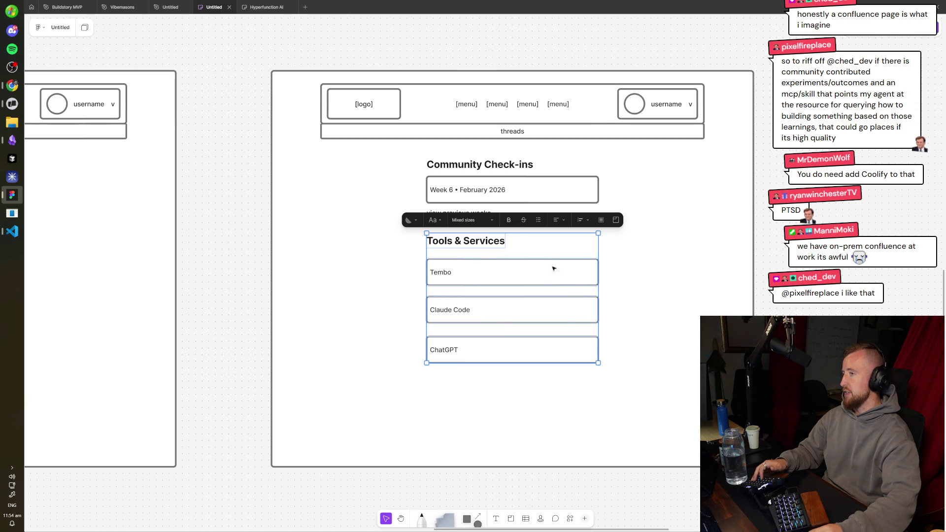
key(Delete)
scroll(414, 245, left, 3)
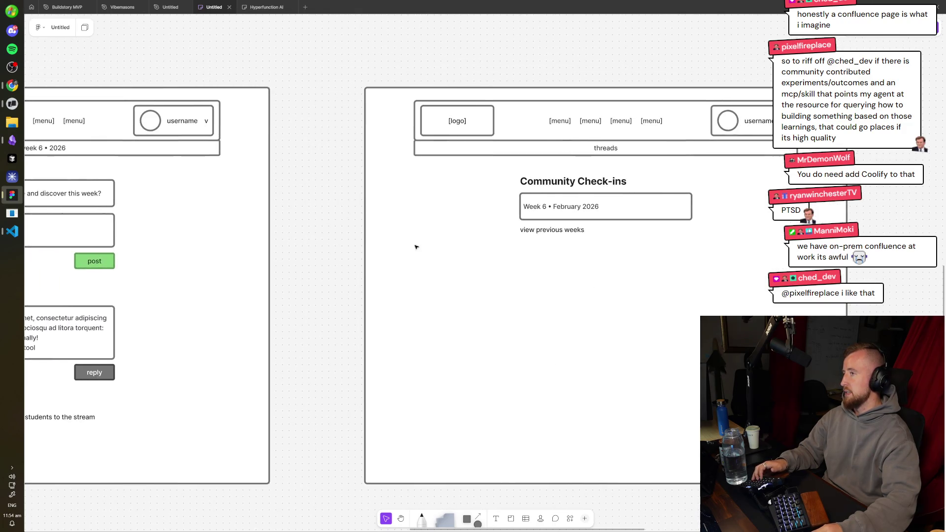
key(ctrl+z)
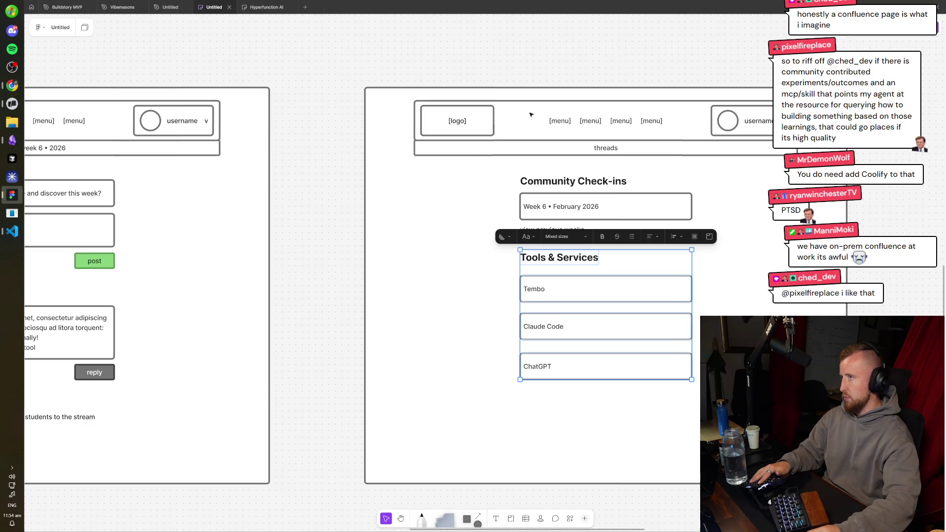
key(Escape)
- Pan across the Community Check-ins and threads wireframes, then bring the browser forward
key(ctrl+Tab)
key(ctrl+shift+Tab)
scroll(566, 148, left, 10)
scroll(586, 167, right, 6)
mouse_move(586, 167)
mouse_down()
mouse_move(232, 177)
mouse_move(378, 197)
mouse_up()
scroll(402, 209, up, 3)
mouse_move(436, 247)
mouse_down()
mouse_move(623, 262)
mouse_move(483, 262)
mouse_up()
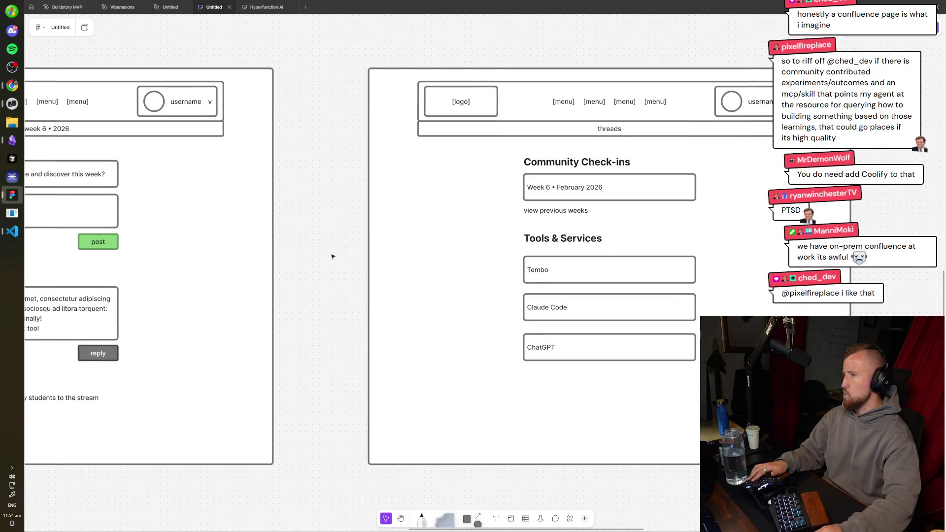
drag(357, 252, 527, 263)
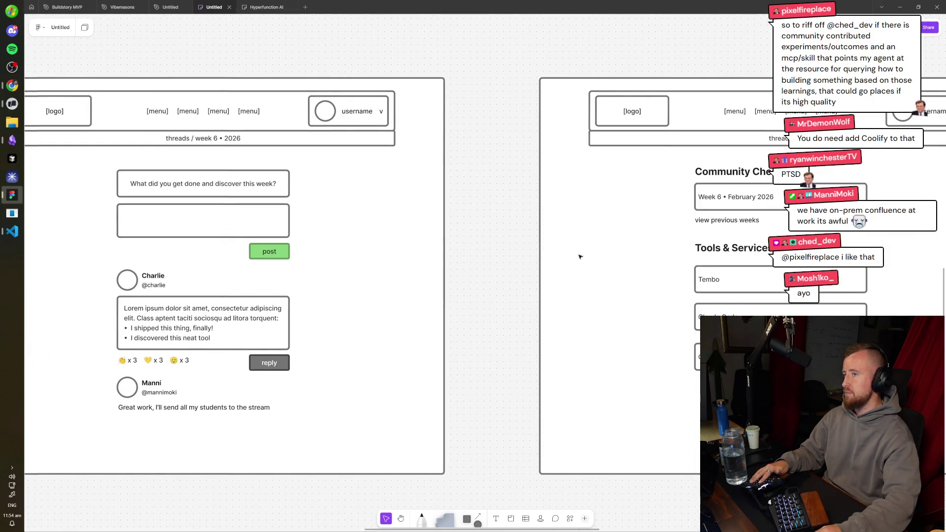
mouse_move(602, 273)
mouse_down()
mouse_move(526, 256)
mouse_move(416, 268)
mouse_up()
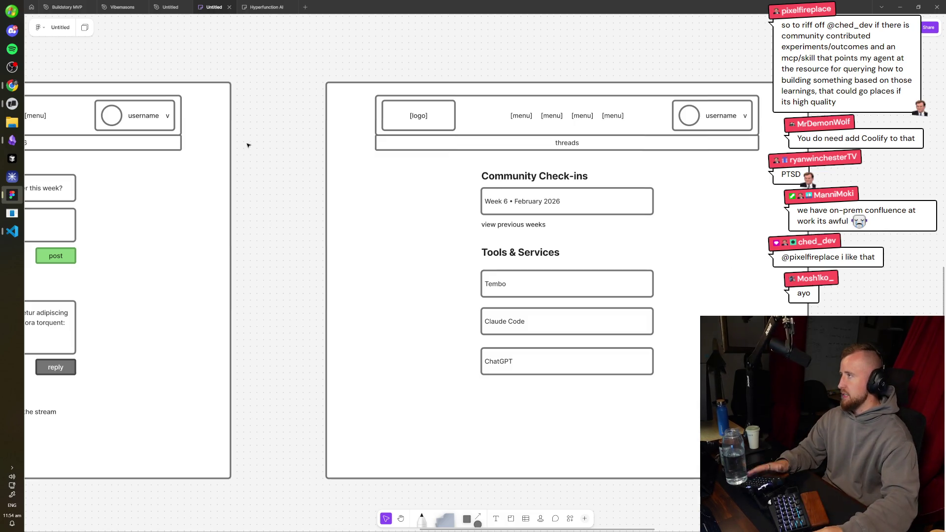
click(17, 92)
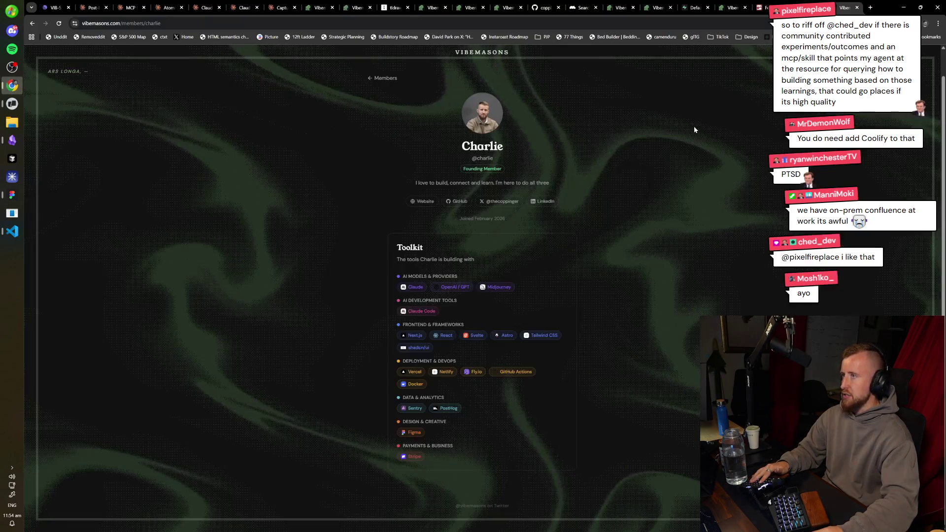
- Open the local Supabase Studio at 127 in a new tab and go to Table Editor
key(ctrl+t)
text(loc)
key(BackSpace)
key(BackSpace)
key(BackSpace)
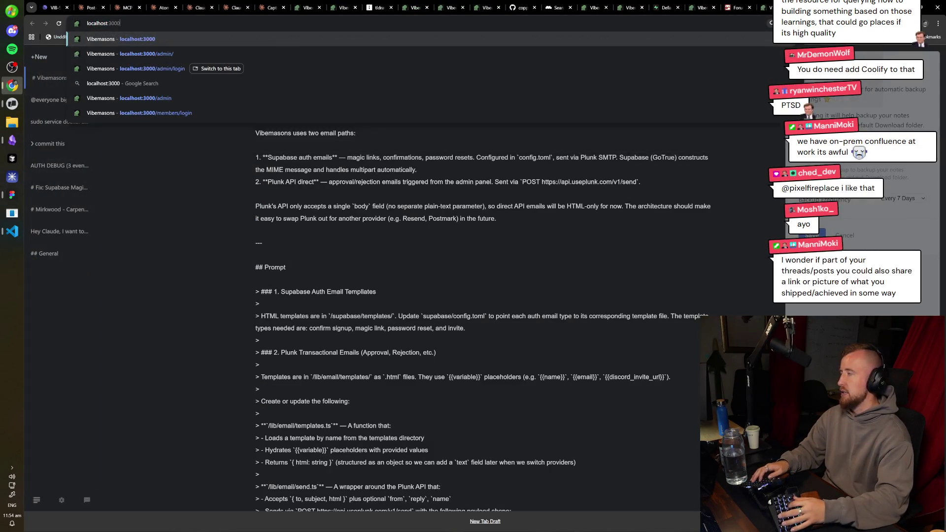
text(127)
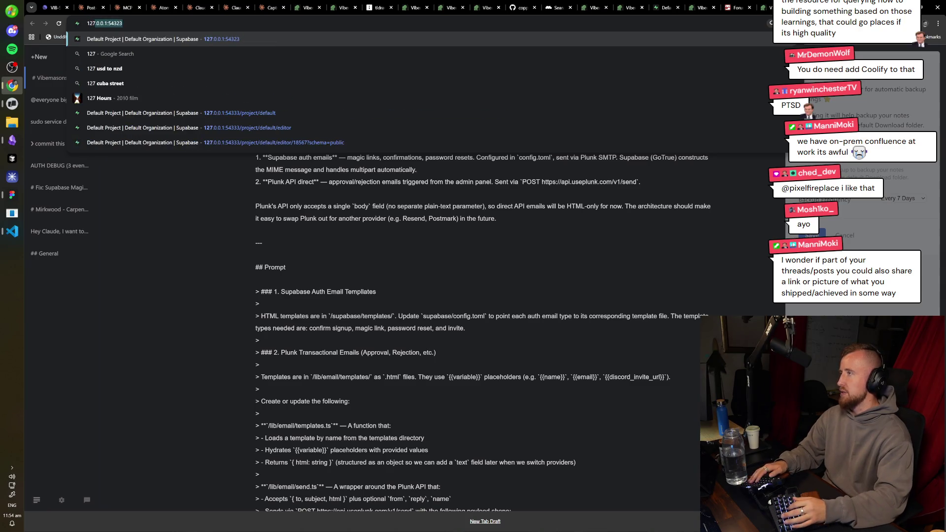
key(Return)
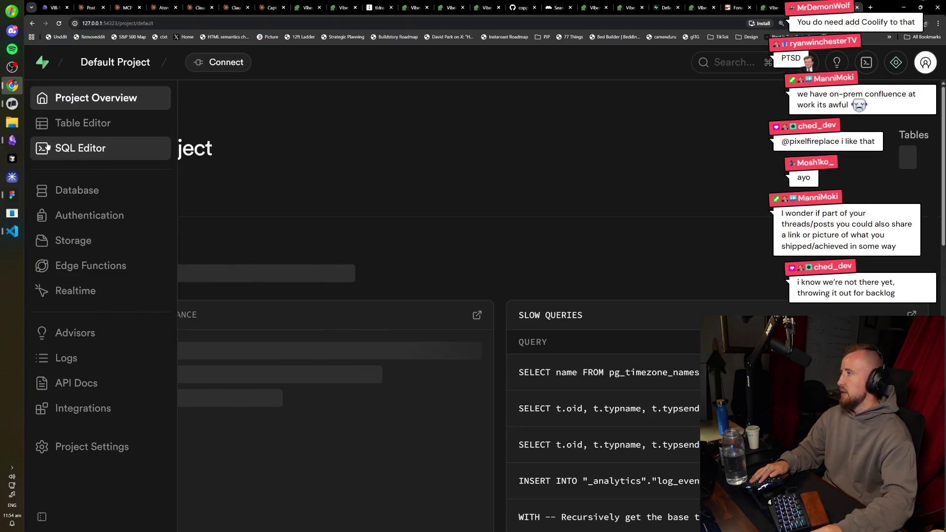
click(69, 190)
click(64, 121)
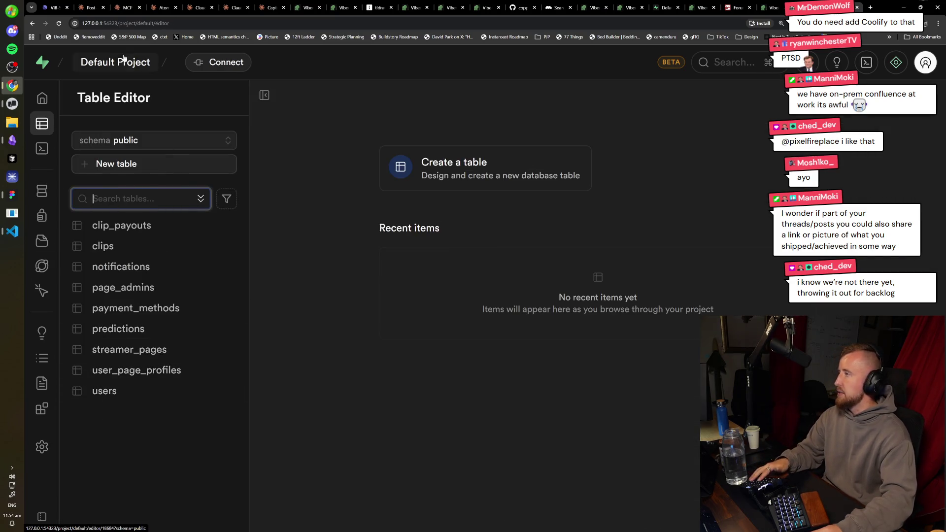
- Launch the running Supabase Studio from the terminal and browse the tools table rows
key(alt+Tab)
key(alt+Tab)
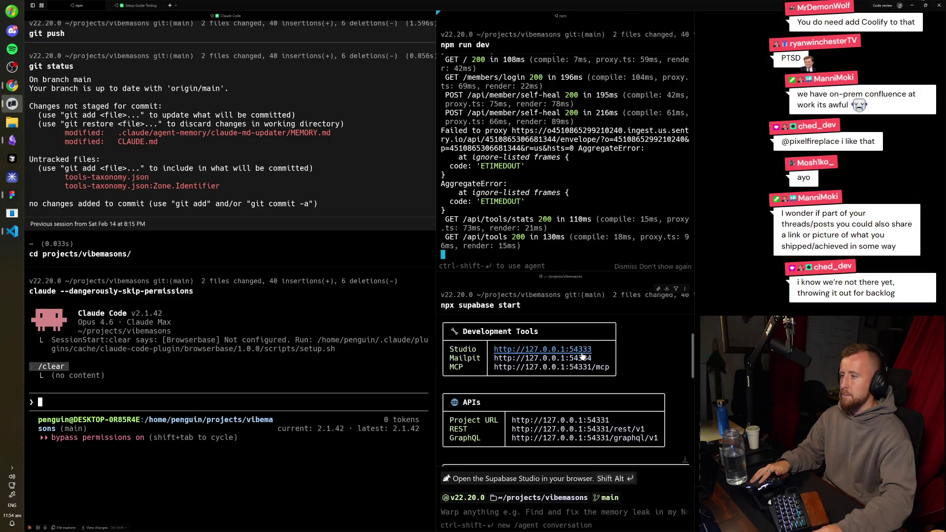
ctrl+click(542, 349)
click(54, 189)
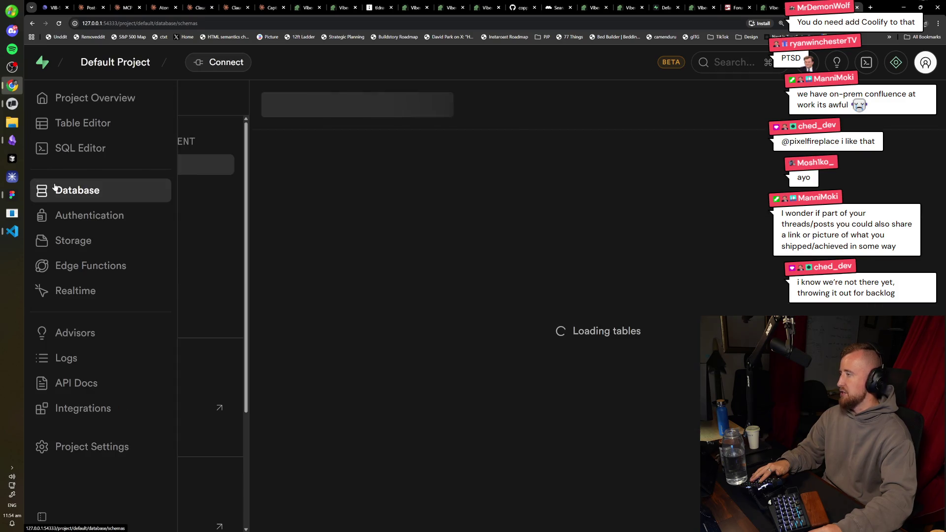
click(42, 123)
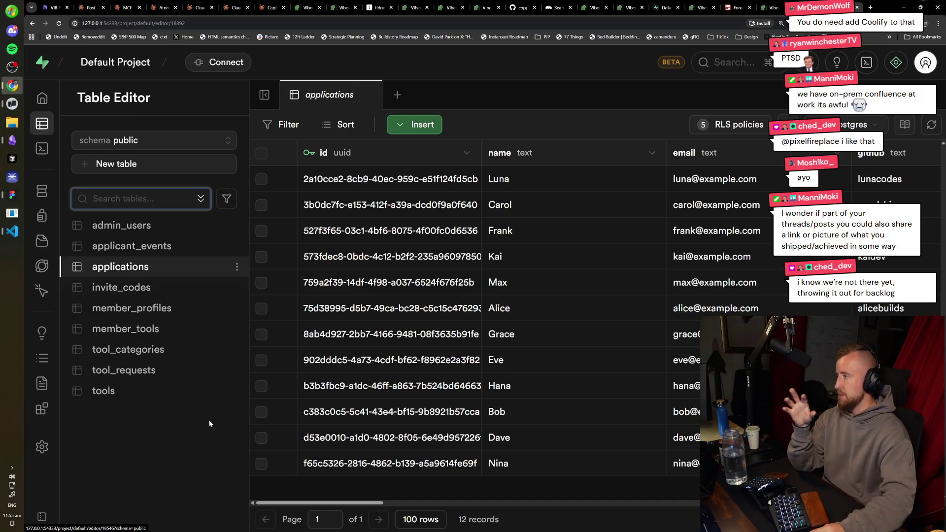
click(149, 389)
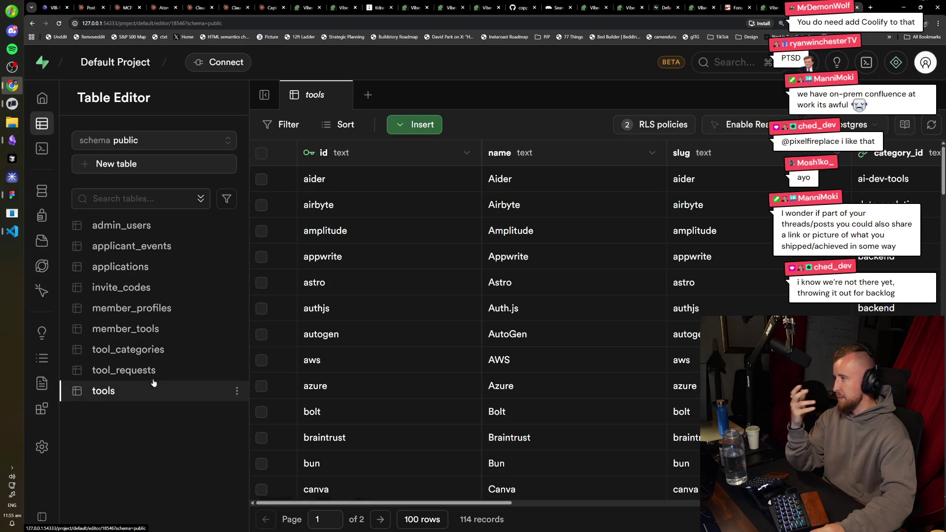
scroll(492, 338, down, 20)
scroll(411, 274, up, 10)
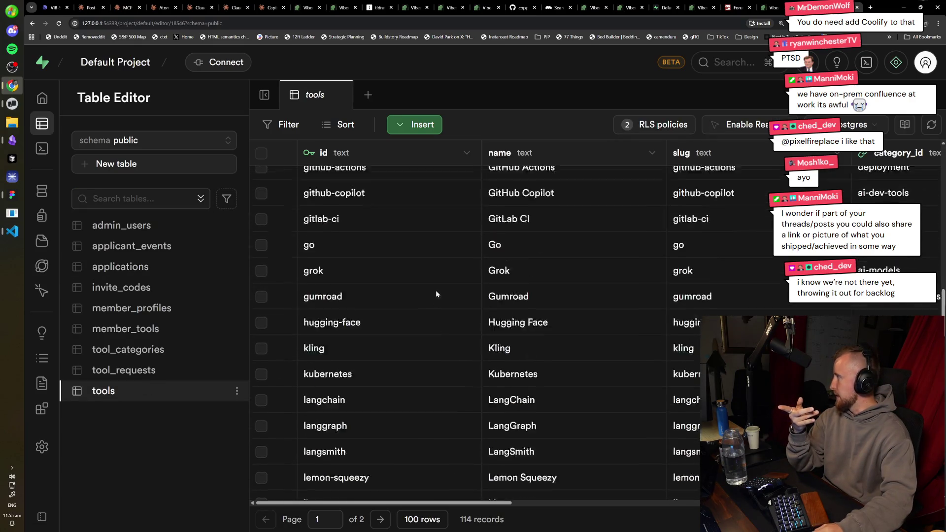
scroll(440, 296, up, 7)
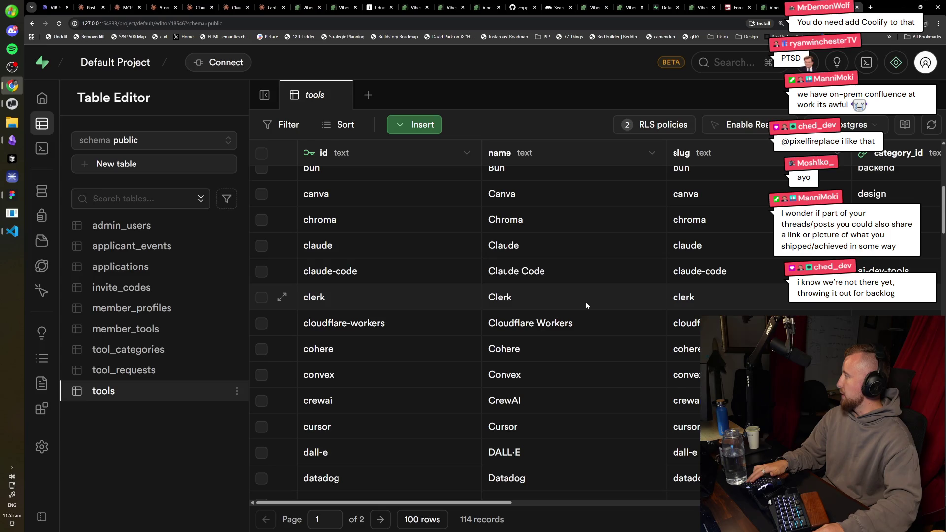
- Glance at the member profile tab, return to the tools table, then switch to the terminal
key(ctrl+Tab)
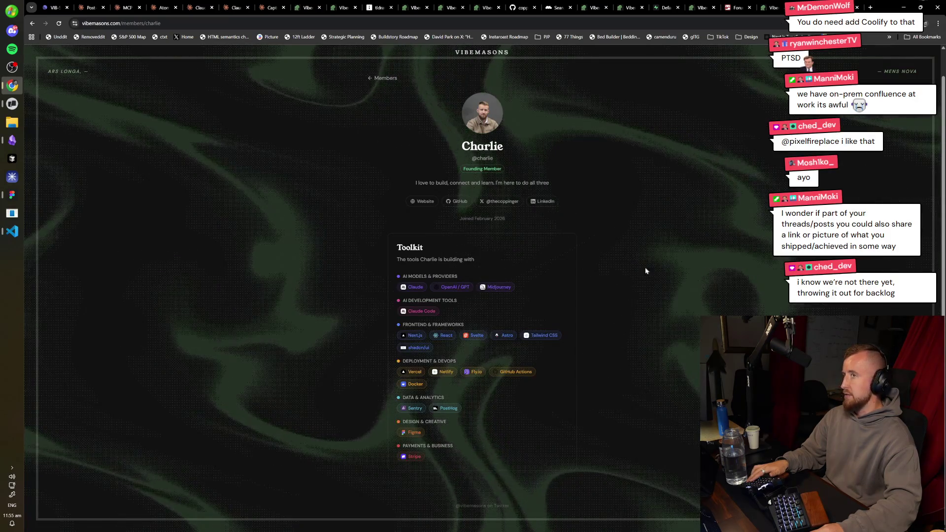
key(ctrl+Tab)
key(ctrl+Tab)
key(ctrl+Tab)
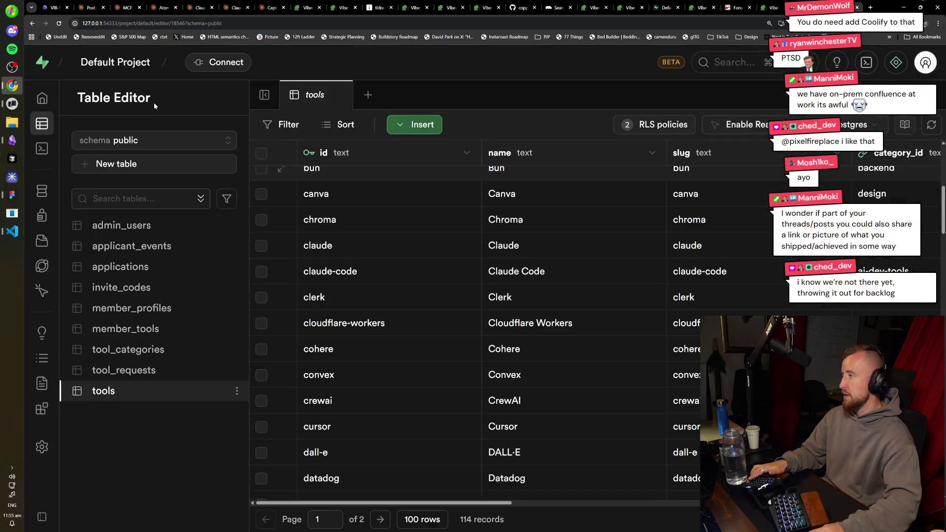
click(12, 103)
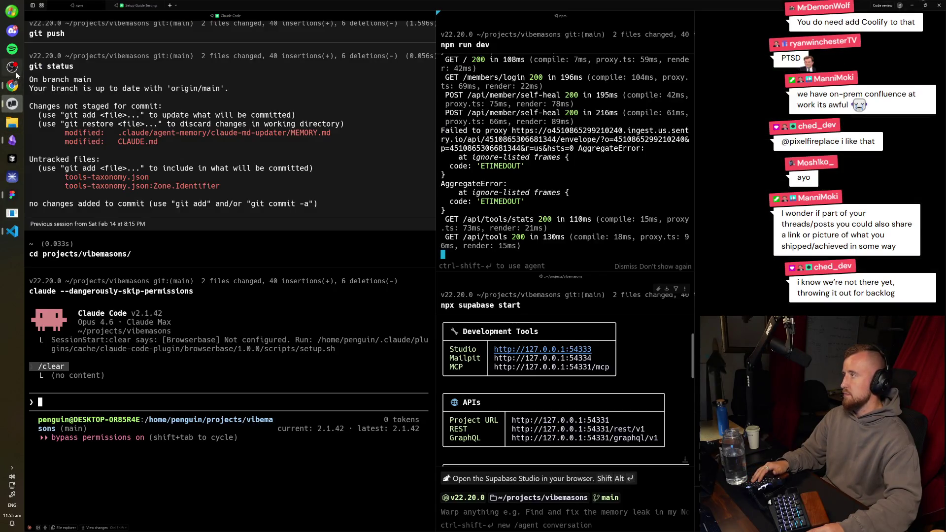
- Duplicate the green post button to its left and give the copy no fill and a grey outline
click(17, 85)
click(12, 103)
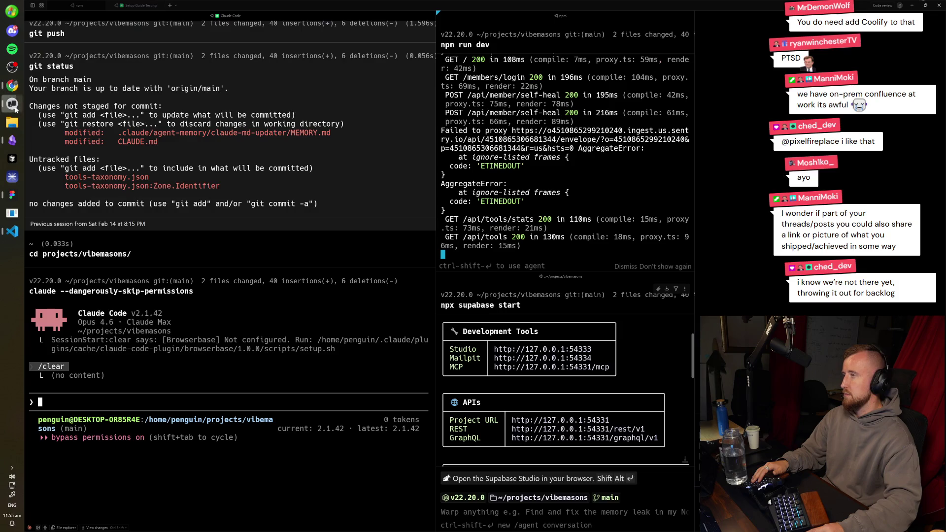
click(13, 194)
scroll(686, 176, up, 10)
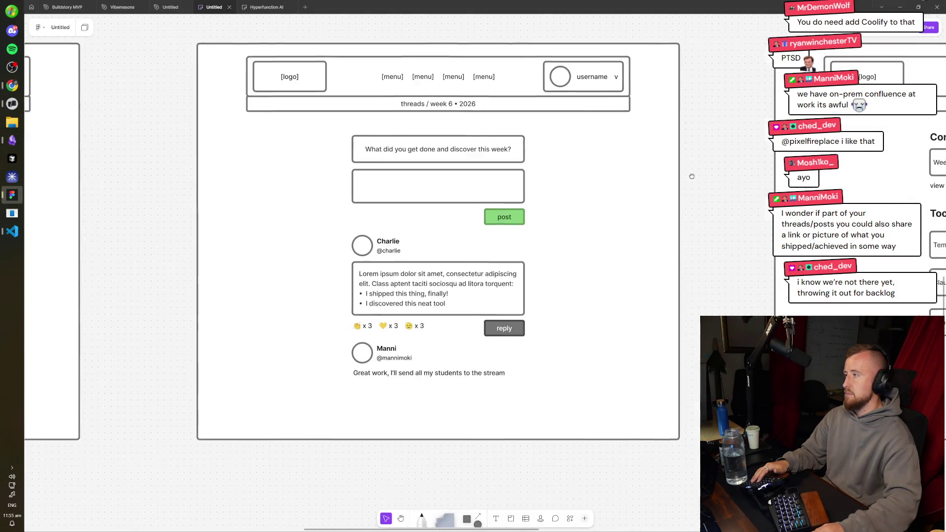
scroll(599, 248, up, 2)
scroll(599, 247, left, 1)
mouse_move(635, 320)
alt+mouse_down()
mouse_move(286, 318)
mouse_move(301, 320)
alt+mouse_up()
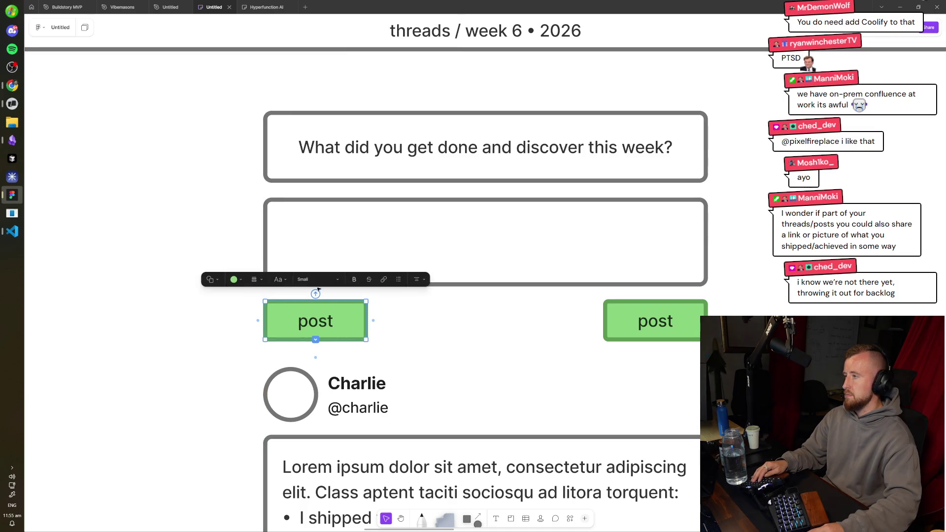
click(239, 281)
click(241, 231)
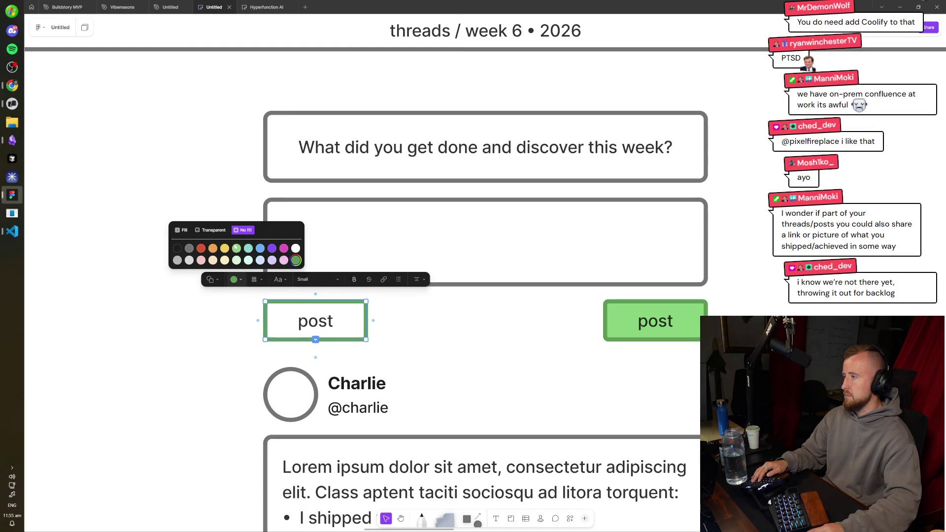
click(189, 261)
- Relabel the copied box 'attach image' and widen it to fit the text
double_click(367, 321)
text(attach image)
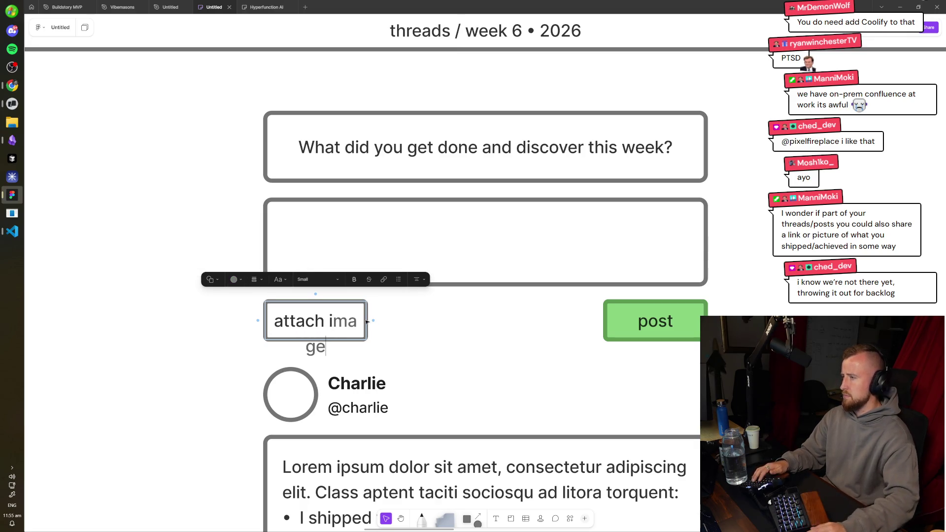
key(Escape)
drag(366, 322, 410, 338)
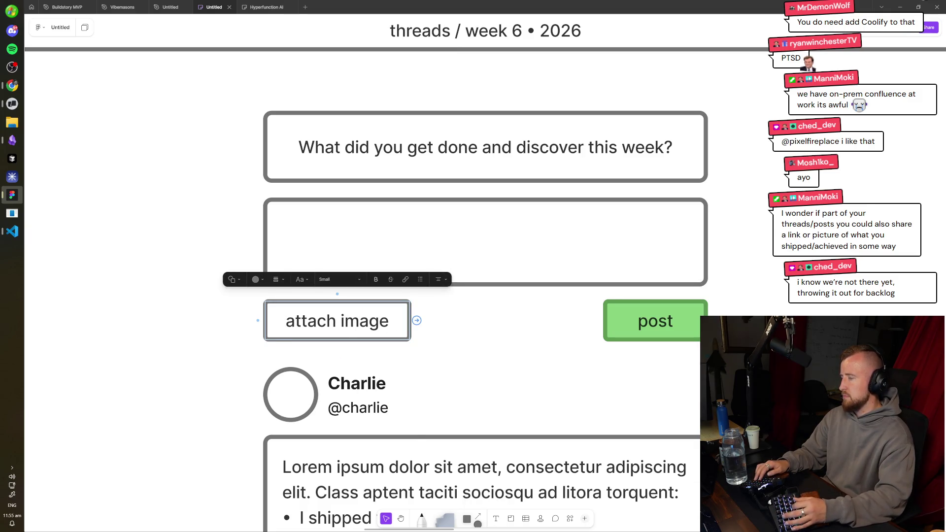
- Insert a 📎 paperclip emoji before the 'attach image' label and widen the box again
key(super+period)
text(iamge)
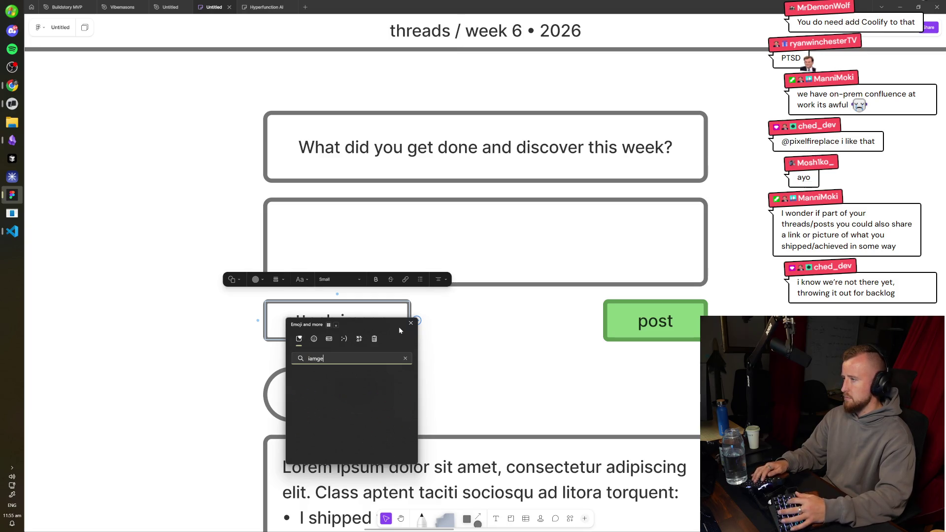
key(BackSpace)
key(BackSpace)
key(BackSpace)
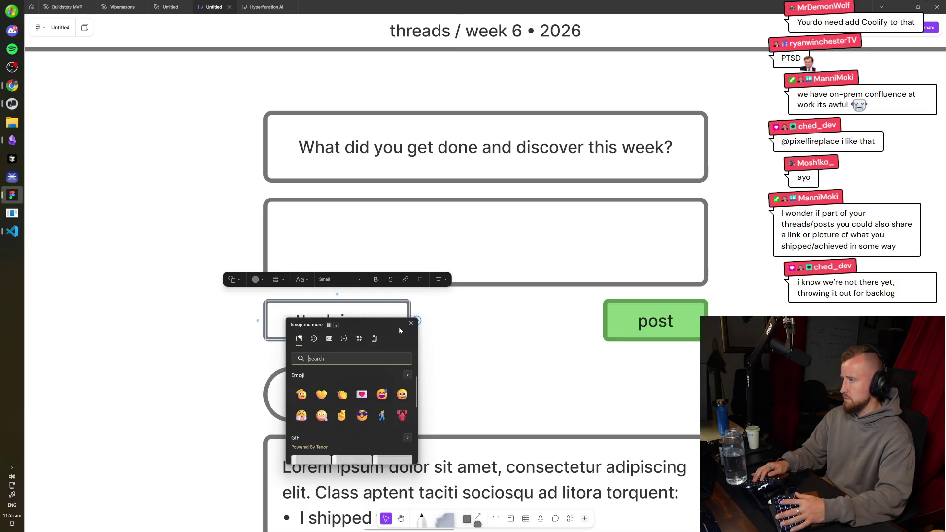
text(atachclip)
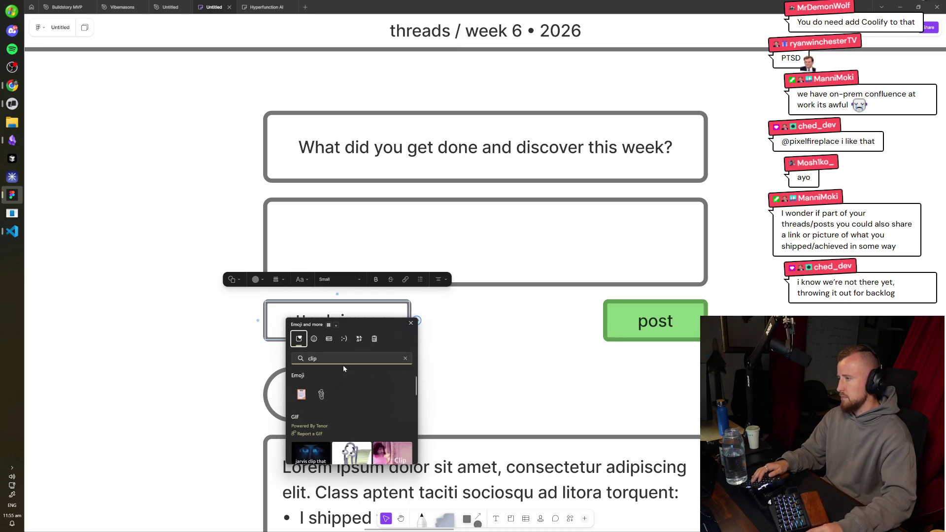
click(322, 394)
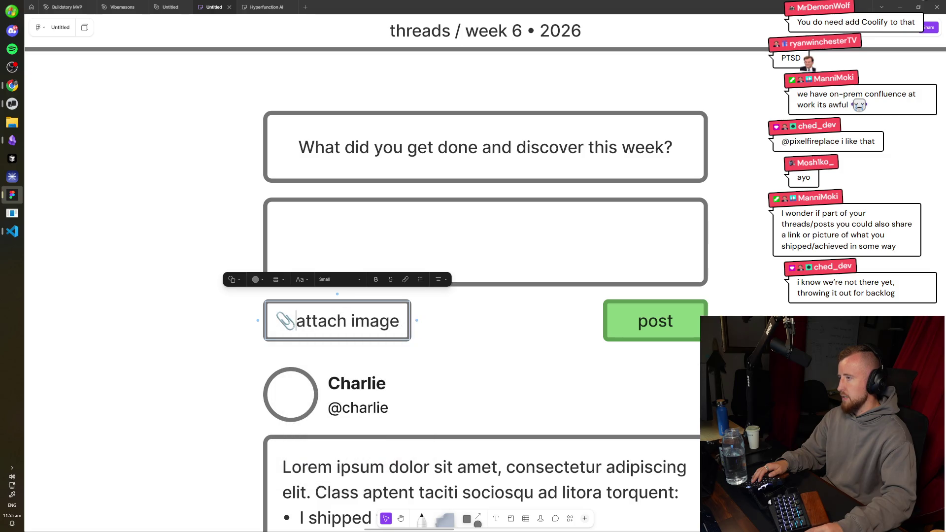
key(Escape)
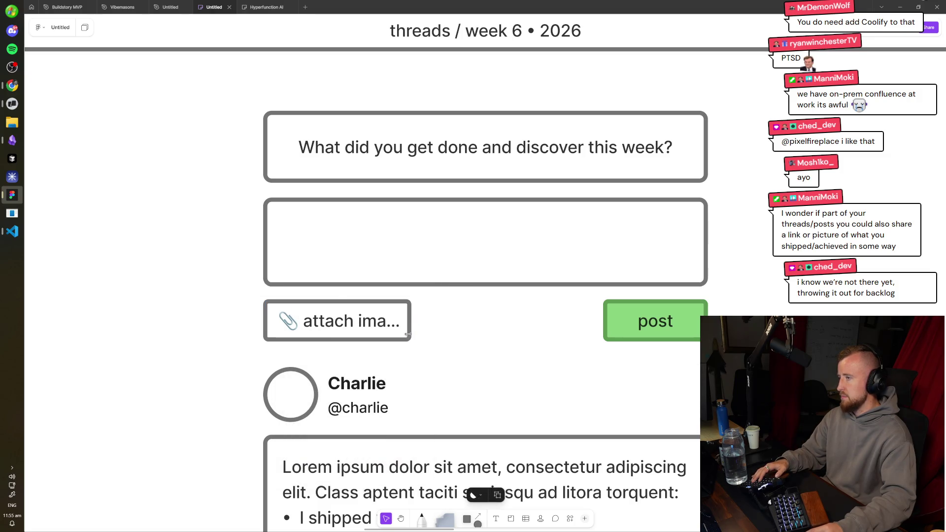
drag(412, 340, 425, 340)
key(Escape)
scroll(600, 265, down, 5)
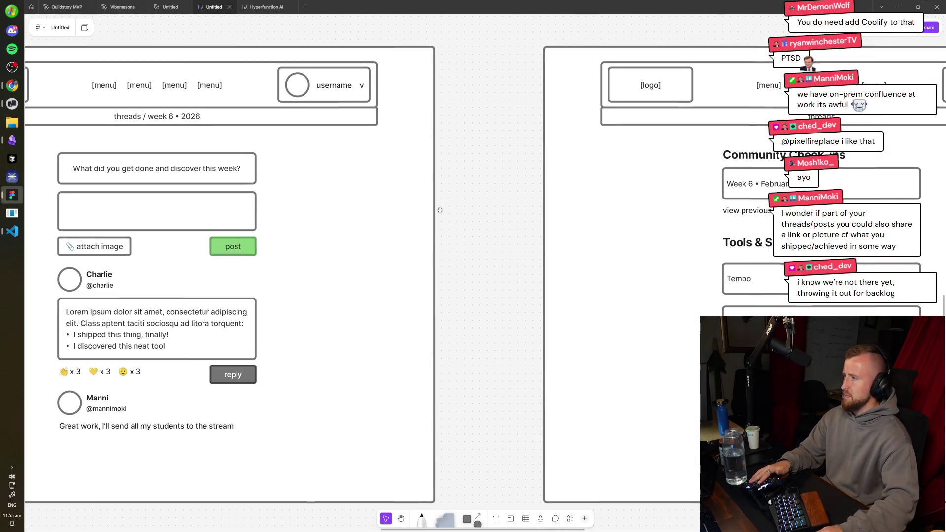
- Nudge the sample post and reply group slightly lower in the threads wireframe
drag(627, 273, 415, 186)
mouse_move(482, 202)
mouse_down()
mouse_move(572, 197)
mouse_move(475, 185)
mouse_move(536, 157)
mouse_up()
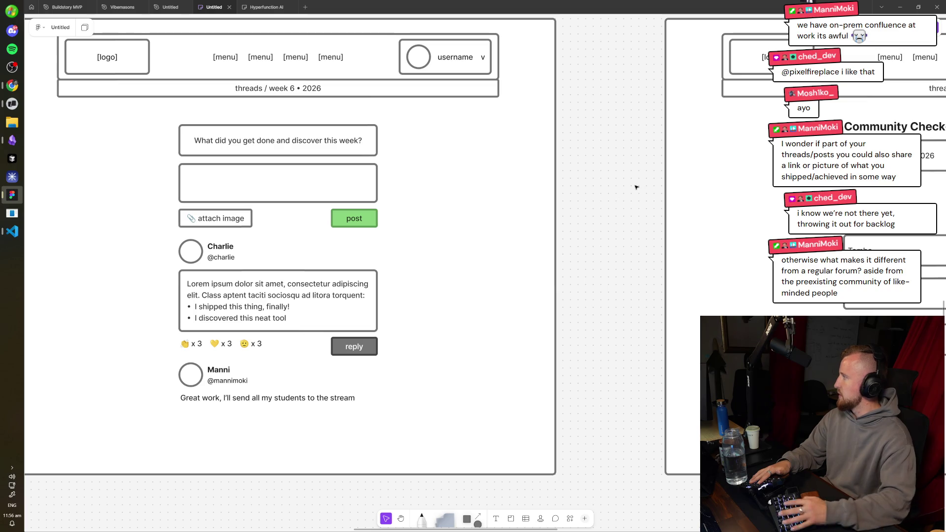
scroll(579, 205, left, 5)
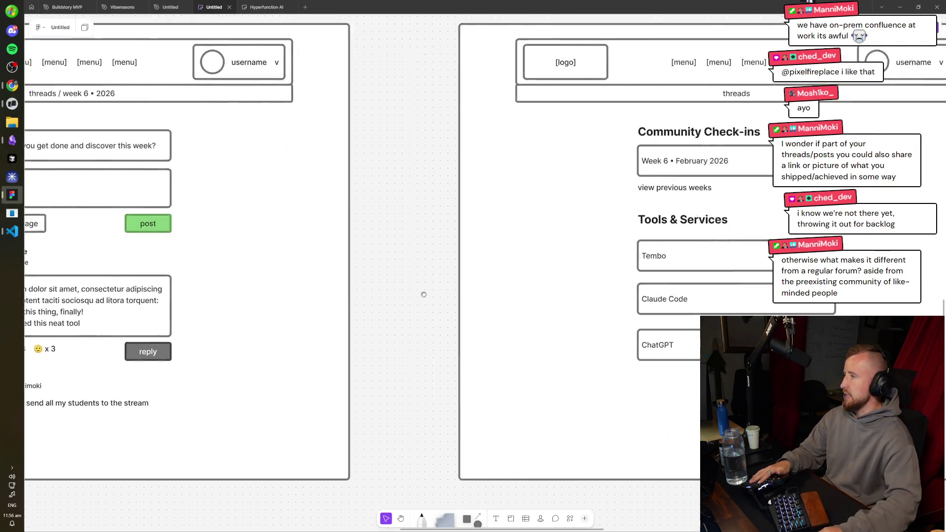
drag(499, 269, 243, 446)
key(shift+Down)
key(shift+Down)
key(shift+Down)
click(686, 312)
- Narrow the Tembo, Claude Code and ChatGPT boxes and place copies of them in a second column
scroll(685, 313, left, 10)
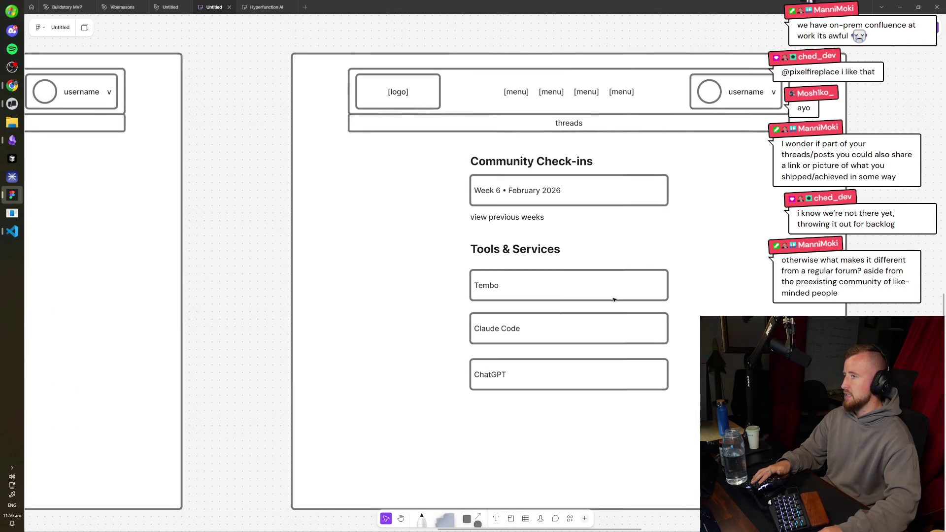
scroll(602, 291, right, 6)
scroll(248, 242, left, 5)
scroll(248, 243, up, 1)
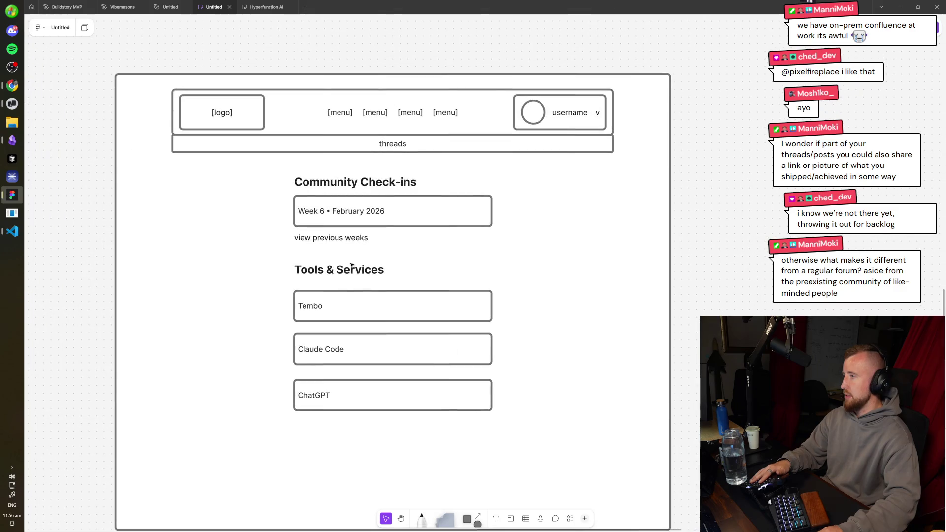
scroll(206, 271, right, 2)
scroll(206, 272, down, 1)
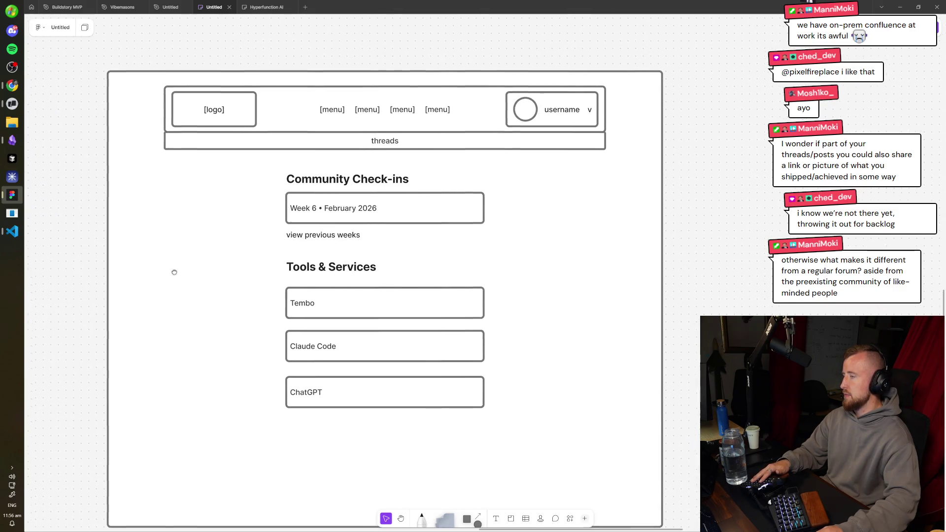
scroll(236, 267, left, 4)
scroll(236, 267, up, 1)
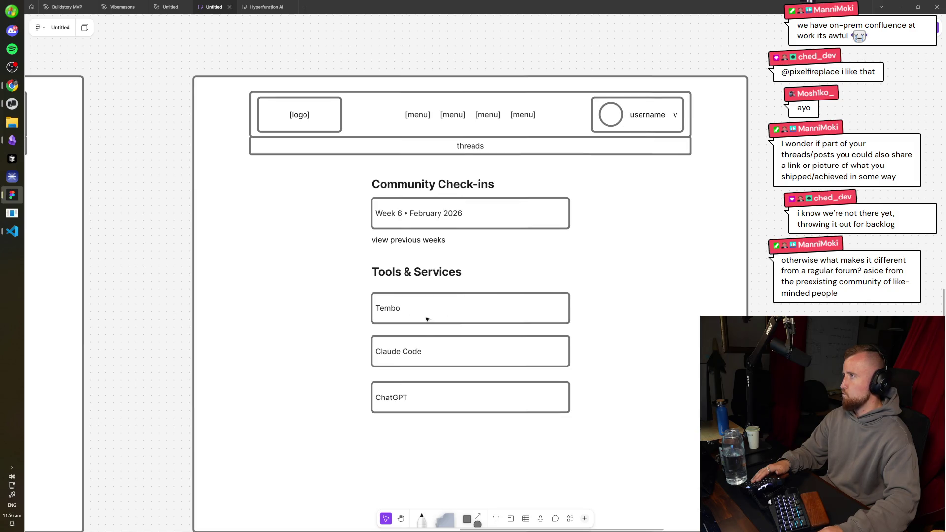
mouse_move(445, 325)
mouse_down()
mouse_move(486, 306)
mouse_move(466, 241)
mouse_up()
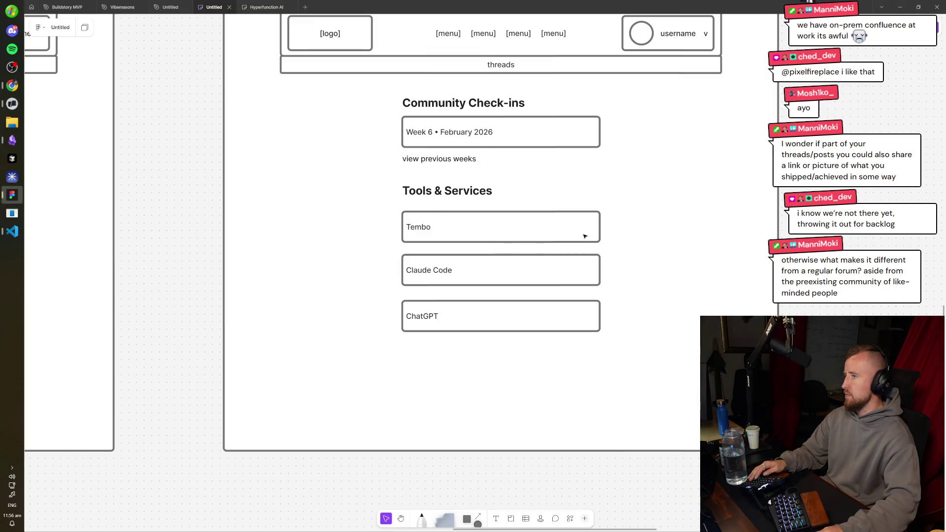
drag(640, 209, 402, 330)
mouse_move(603, 278)
mouse_down()
mouse_move(500, 277)
mouse_move(572, 274)
mouse_move(559, 276)
mouse_up()
key(ctrl+z)
mouse_move(501, 251)
mouse_down()
mouse_move(482, 247)
mouse_move(577, 263)
mouse_move(490, 268)
mouse_move(581, 276)
mouse_up()
click(590, 255)
- Rename the copied tool boxes to Codex, OpenCode and Blah
click(536, 235)
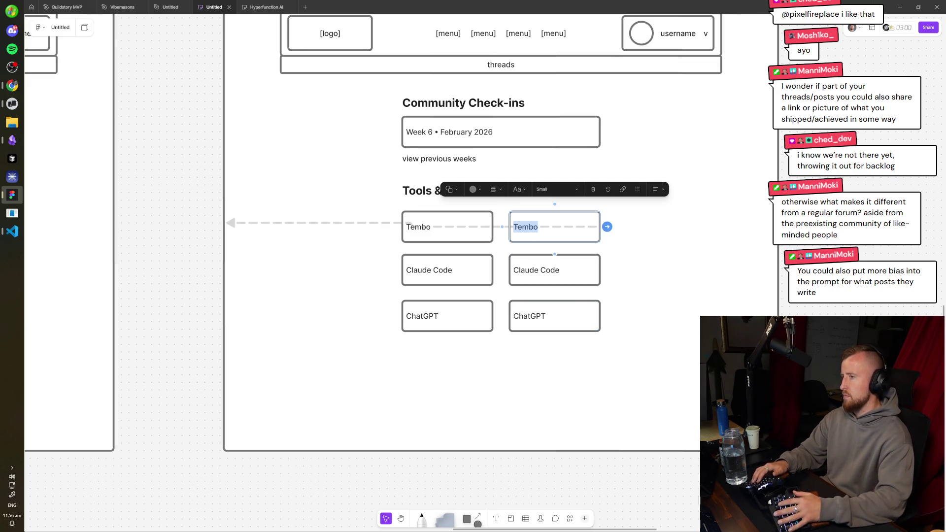
scroll(671, 287, up, 3)
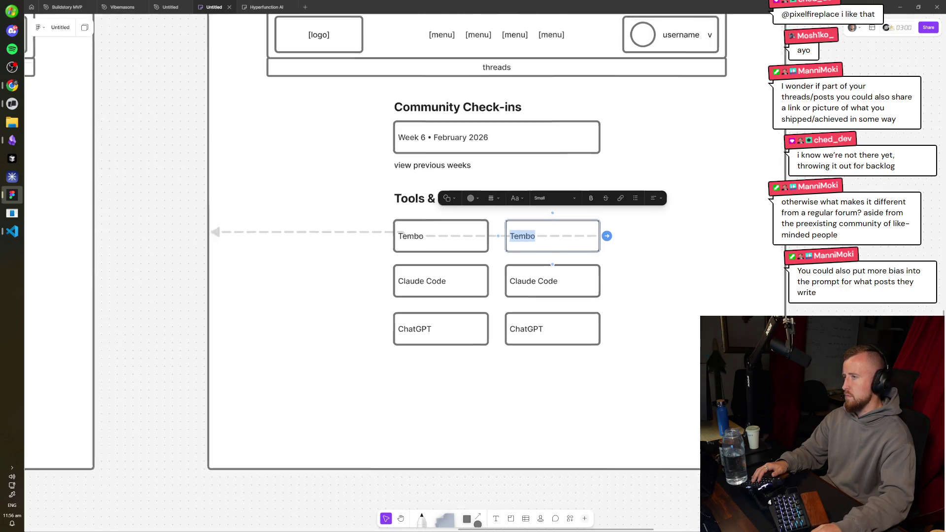
text(Codex)
key(Tab)
key(Tab)
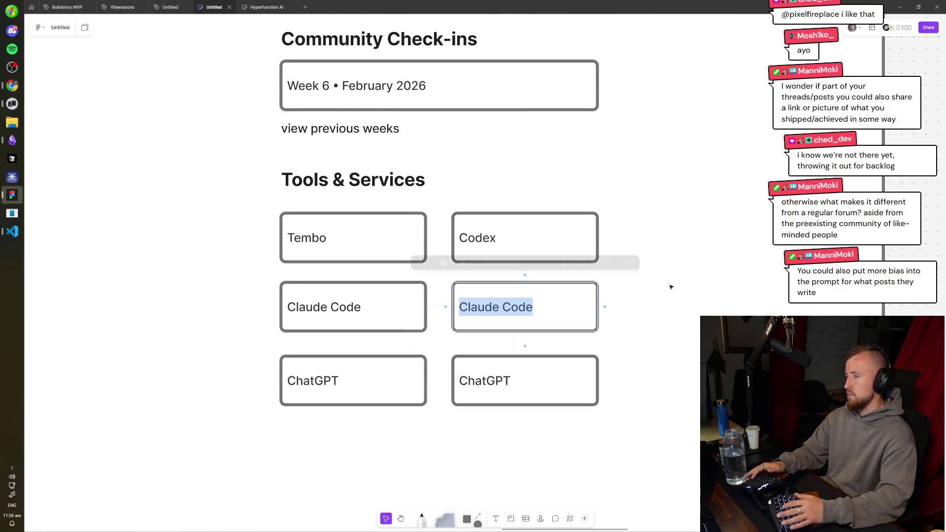
text(OpenCode)
key(Tab)
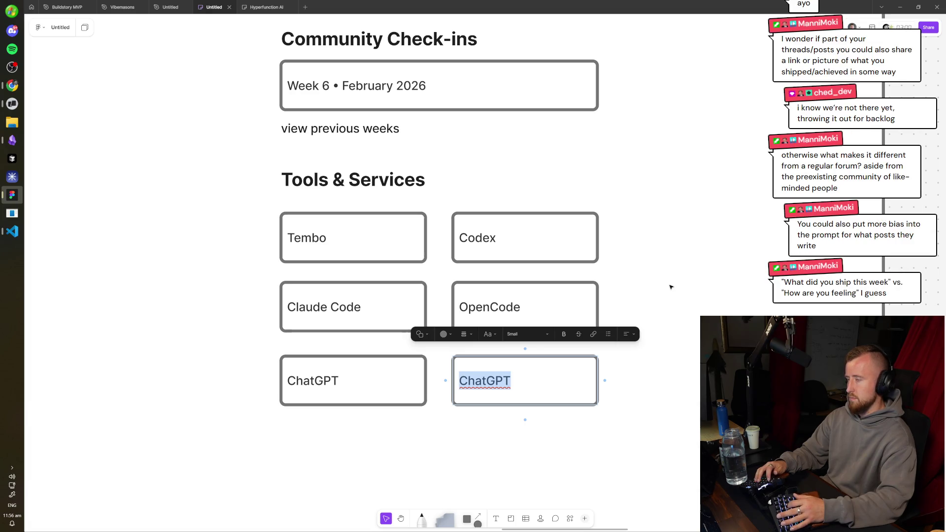
text(Blah)
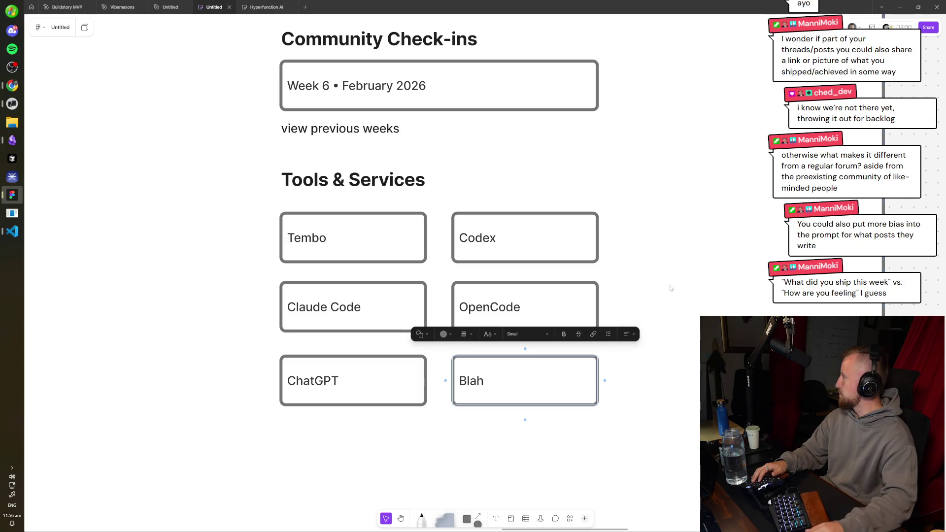
key(Escape)
- Add a '←' arrow before the 'view previous weeks' link text
key(shift+2)
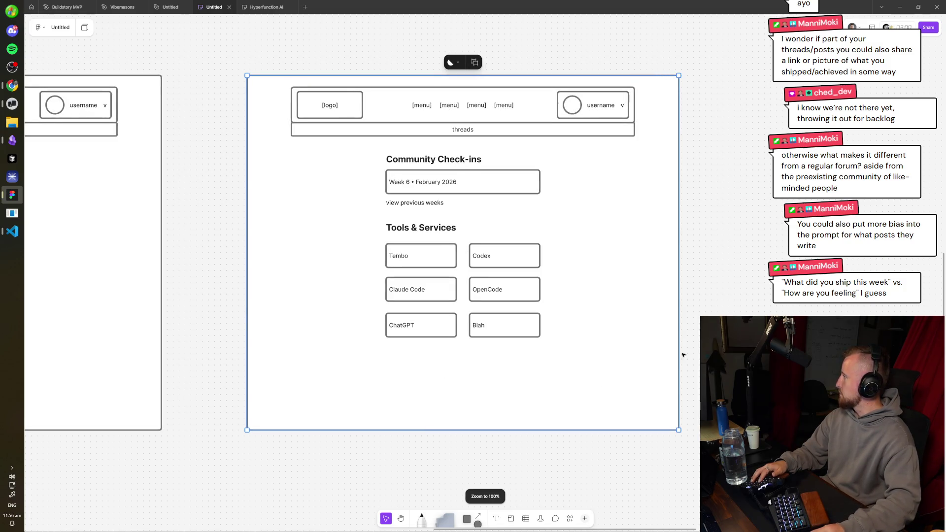
key(Escape)
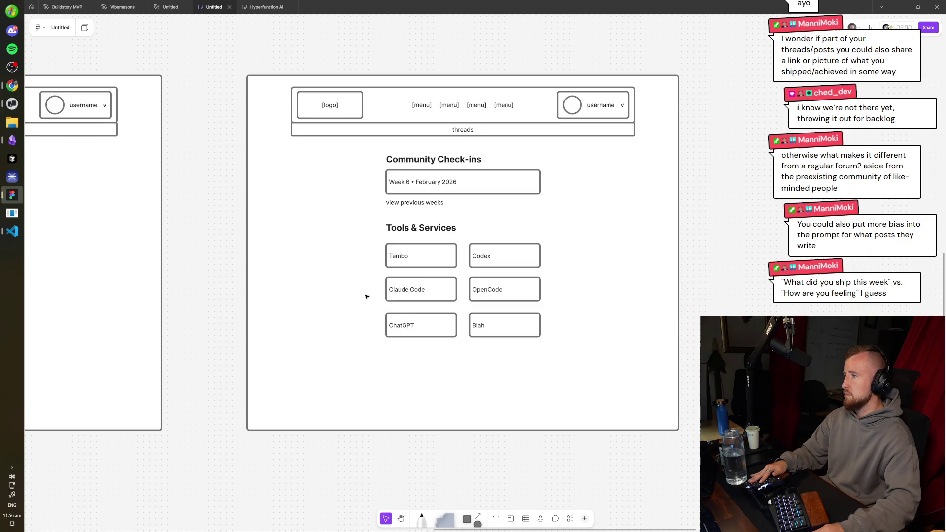
scroll(464, 275, up, 2)
scroll(465, 275, left, 2)
double_click(464, 249)
key(Home)
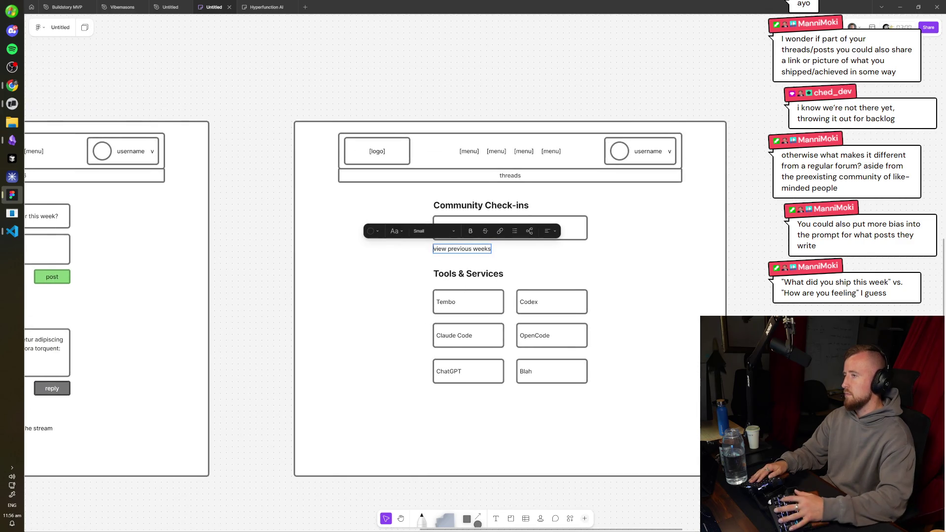
text(←)
key(Escape)
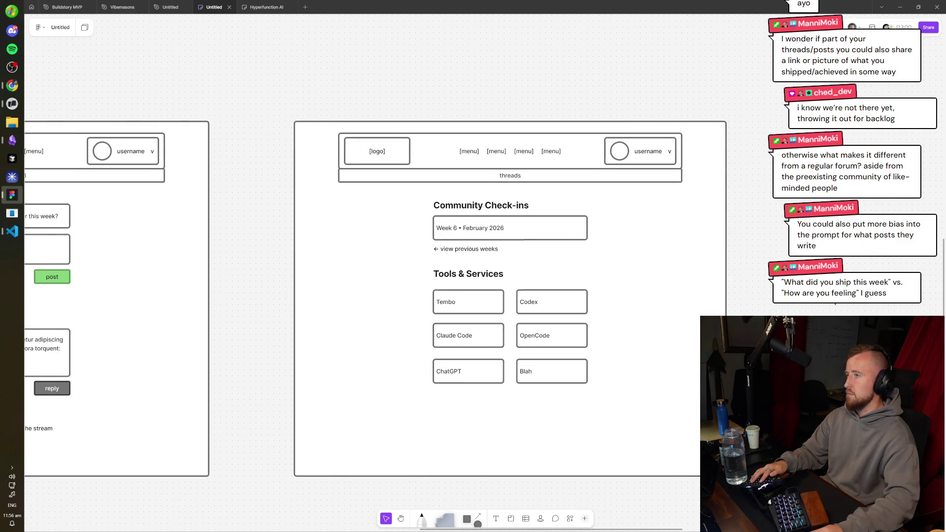
scroll(743, 312, down, 2)
scroll(743, 313, left, 2)
scroll(492, 257, down, 1)
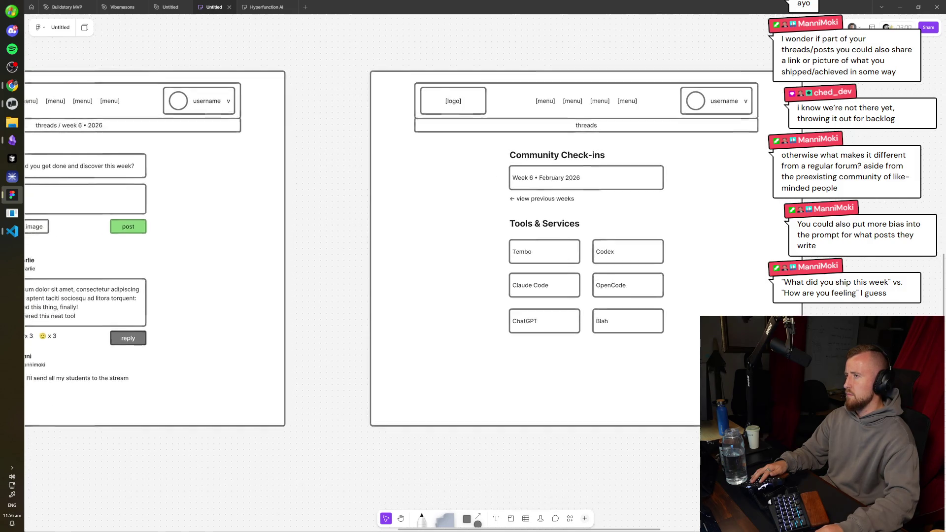
drag(361, 302, 517, 300)
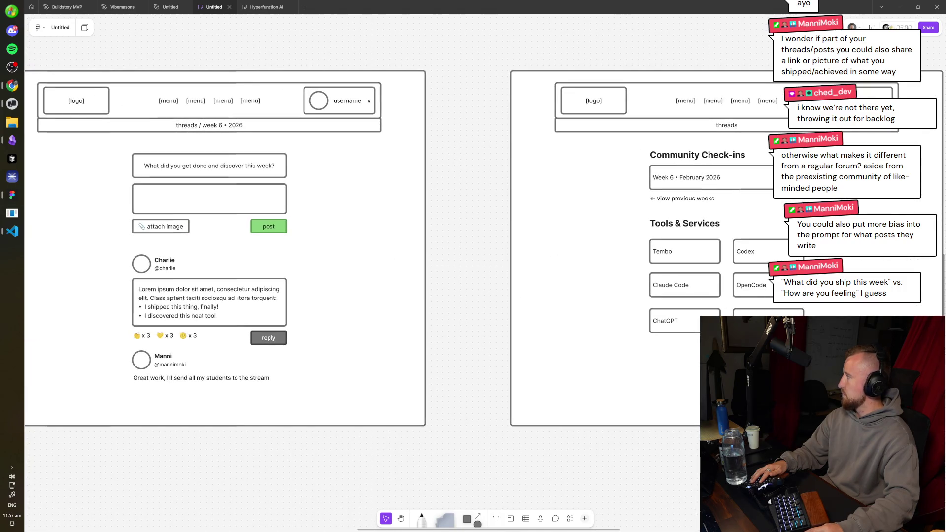
mouse_move(601, 393)
mouse_down()
mouse_move(537, 387)
mouse_move(473, 401)
mouse_up()
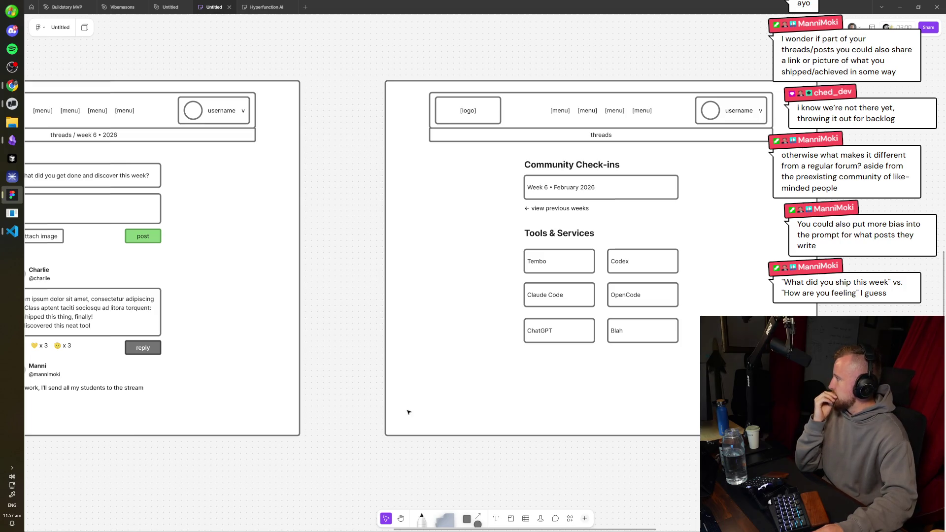
mouse_move(256, 200)
mouse_down()
mouse_move(641, 209)
mouse_move(615, 187)
mouse_move(622, 143)
mouse_up()
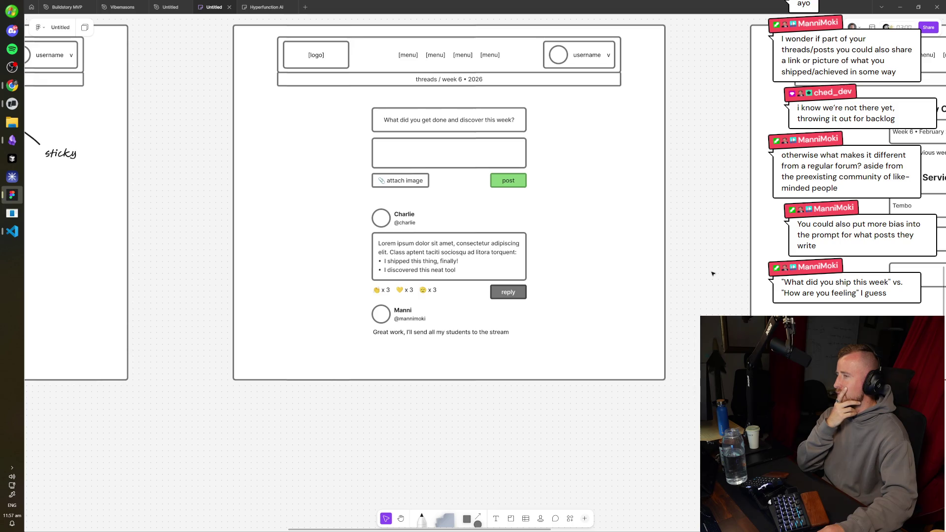
mouse_move(703, 269)
mouse_down()
mouse_move(454, 317)
mouse_move(327, 247)
mouse_up()
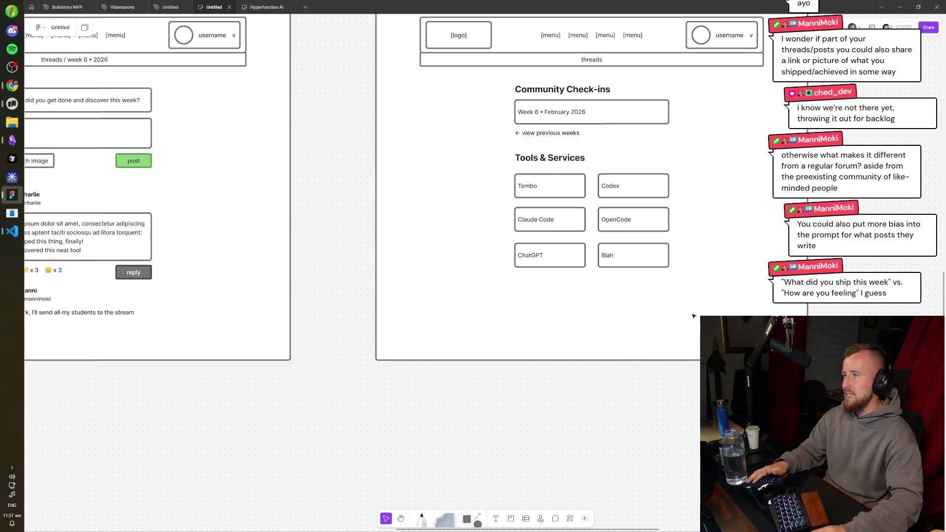
scroll(449, 432, up, 3)
scroll(621, 401, right, 5)
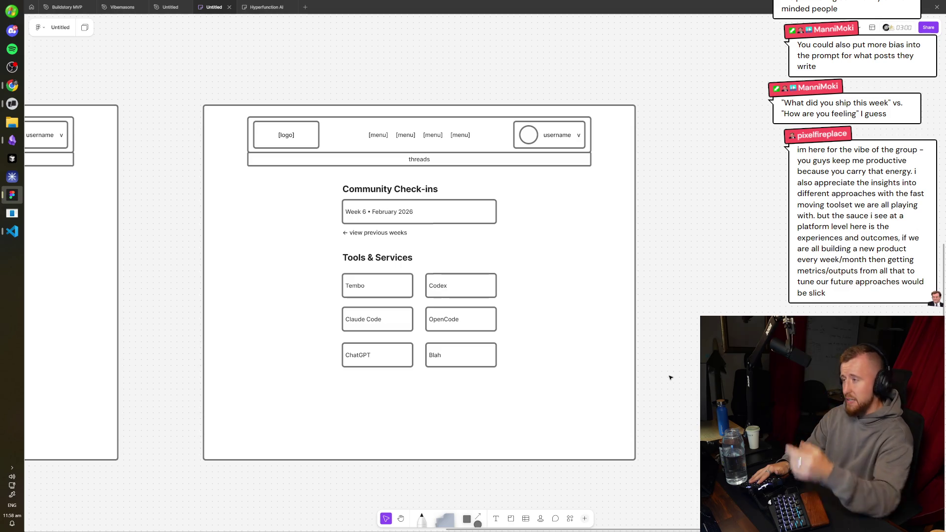
drag(251, 294, 594, 285)
scroll(595, 285, left, 20)
scroll(495, 164, right, 20)
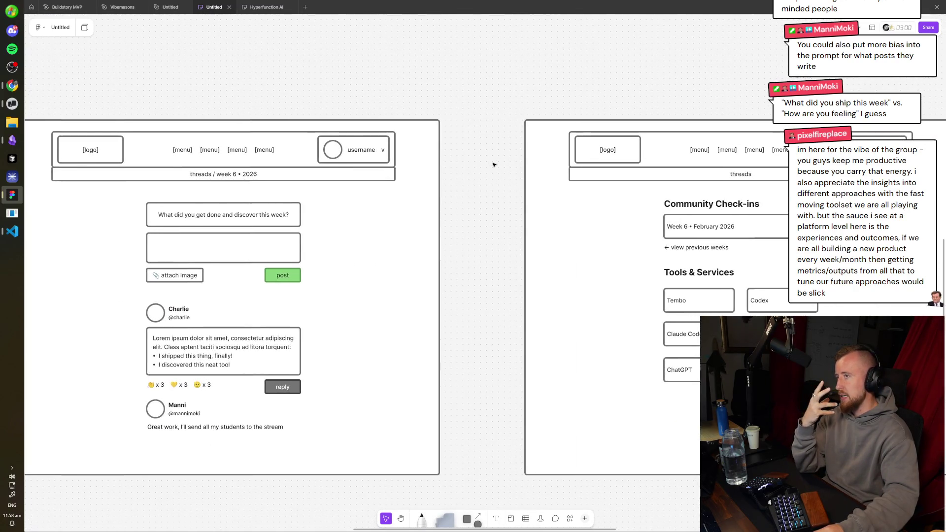
scroll(494, 164, right, 5)
click(492, 136)
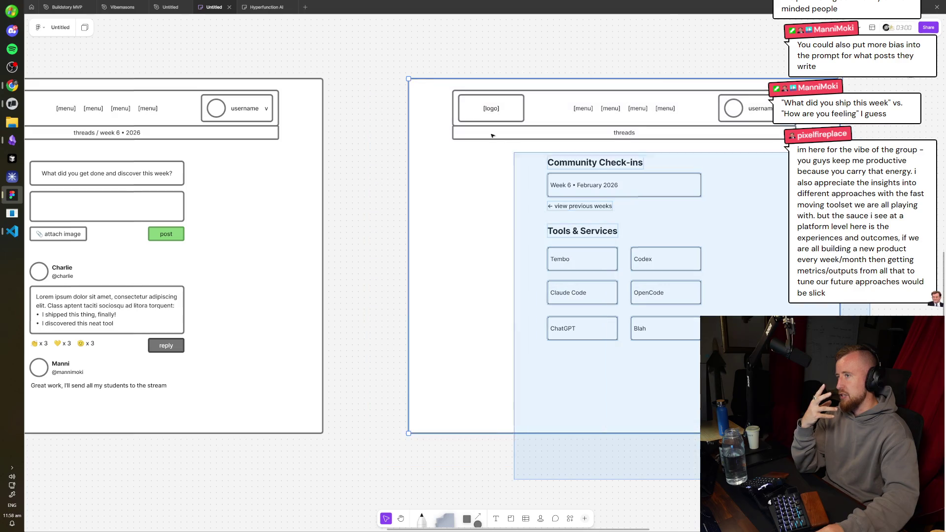
key(Escape)
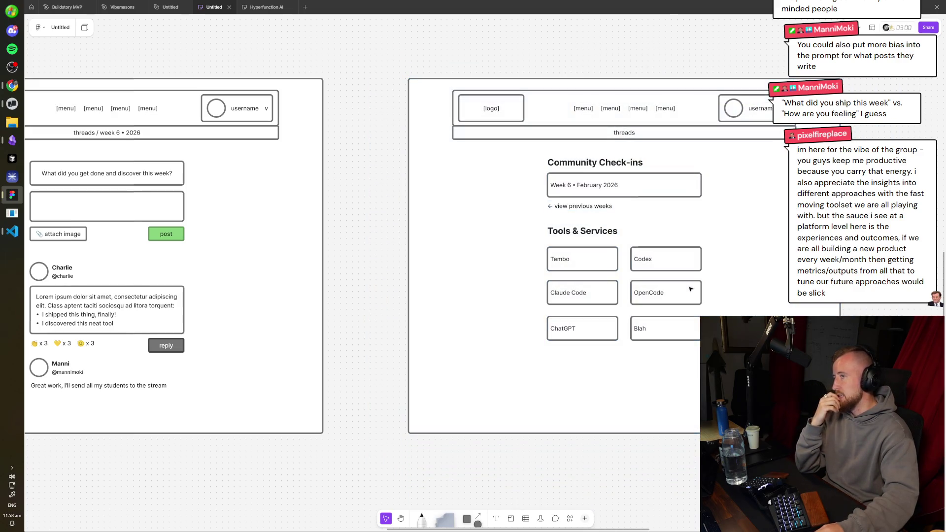
scroll(547, 279, right, 5)
click(619, 260)
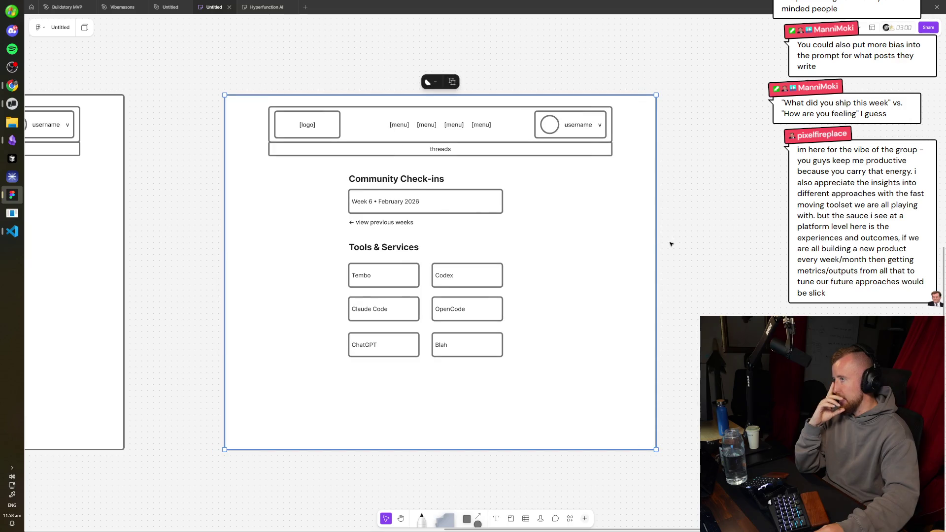
click(692, 237)
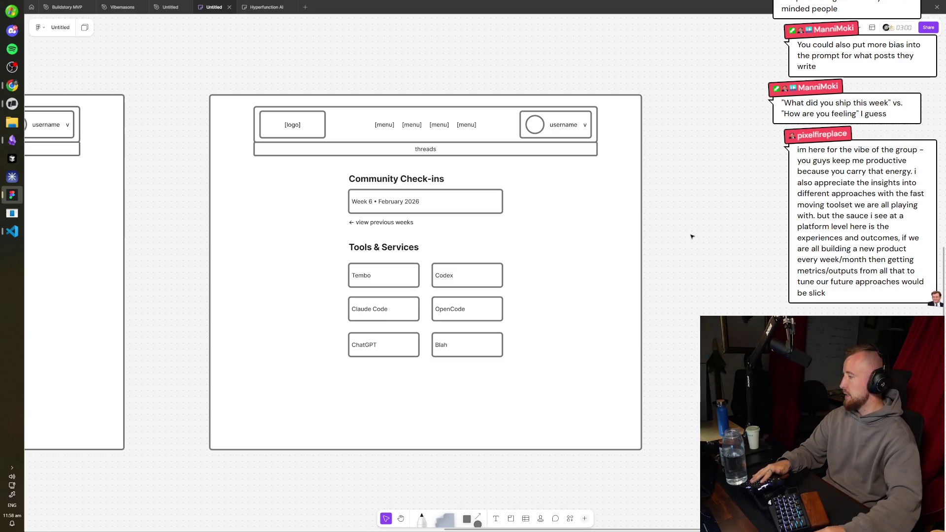
scroll(559, 266, left, 5)
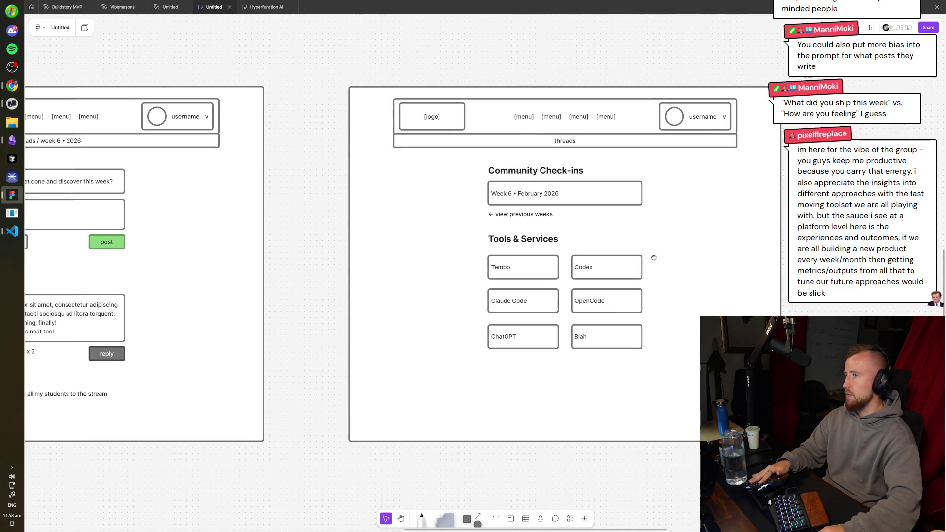
scroll(531, 274, right, 3)
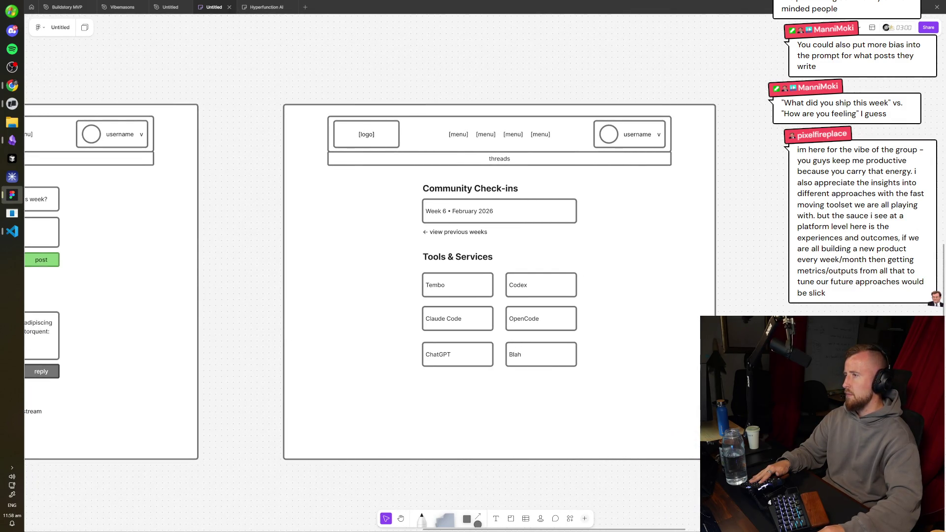
scroll(303, 309, left, 3)
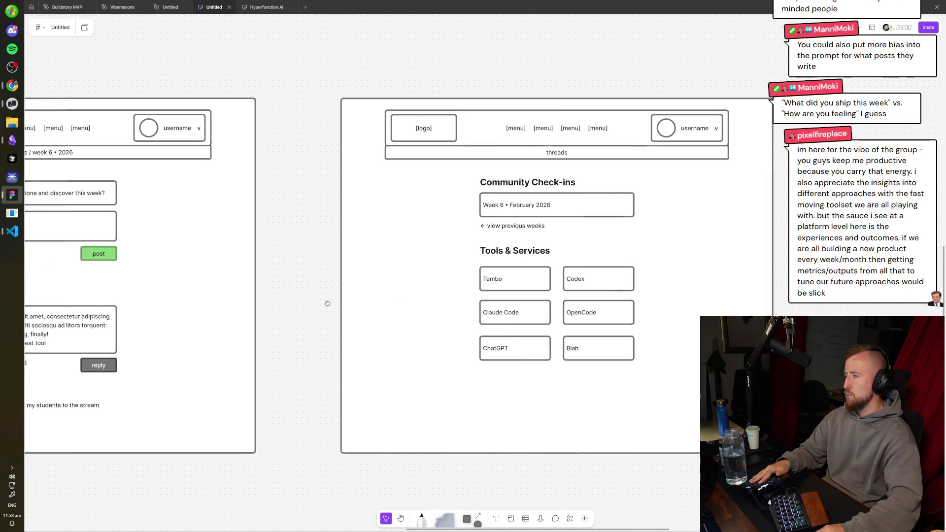
scroll(350, 304, left, 3)
drag(361, 304, 352, 247)
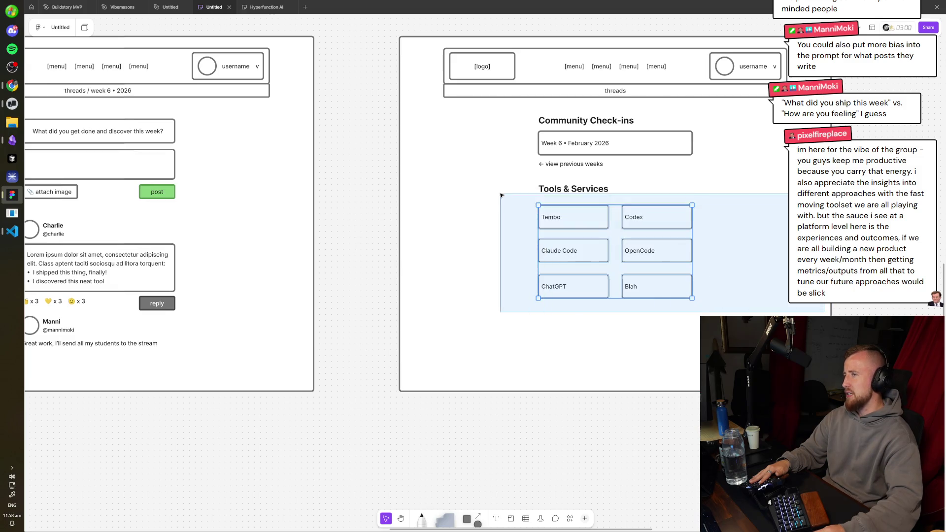
- Move the six Tools & Services cards down to make room for a subheading
scroll(621, 454, up, 2)
drag(689, 384, 518, 261)
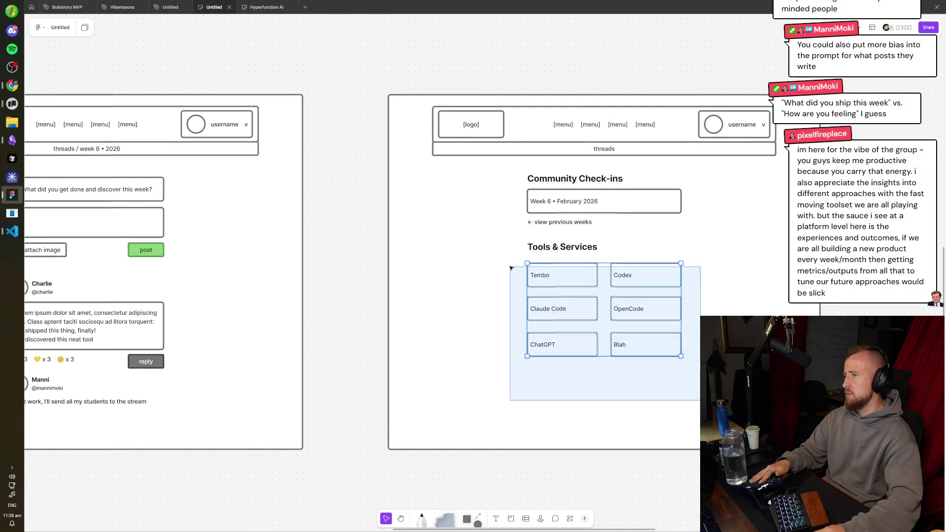
drag(587, 284, 588, 302)
- Duplicate the Tools & Services heading below it as a small 'Providers' subheading
click(562, 246)
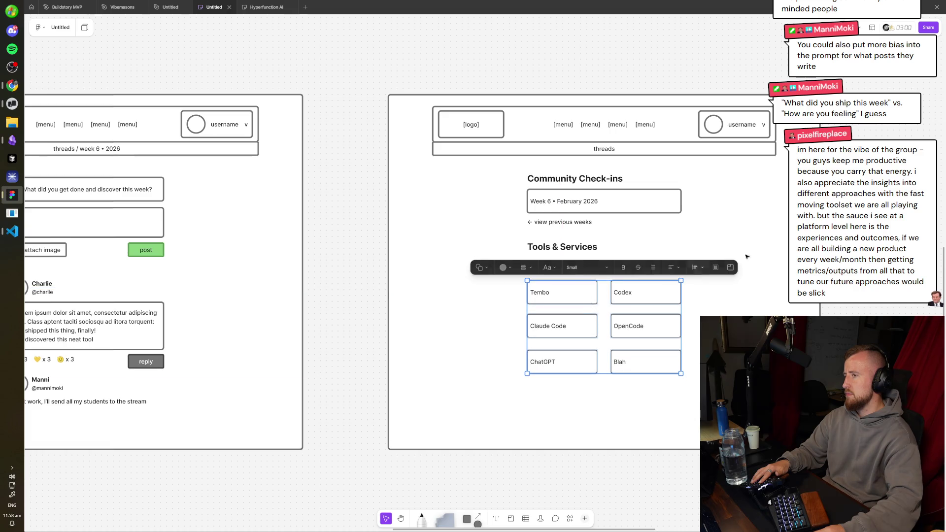
scroll(575, 256, up, 5)
drag(559, 226, 558, 278)
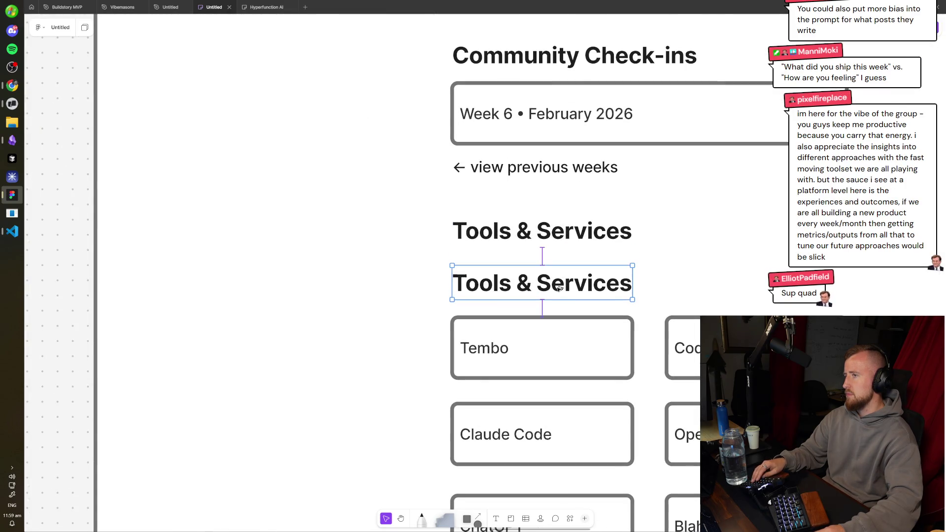
click(514, 252)
click(516, 270)
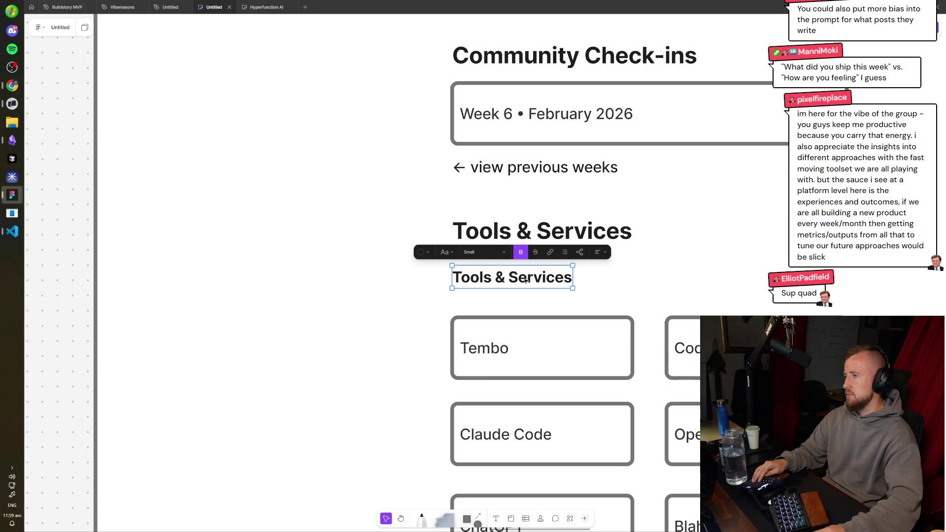
double_click(533, 281)
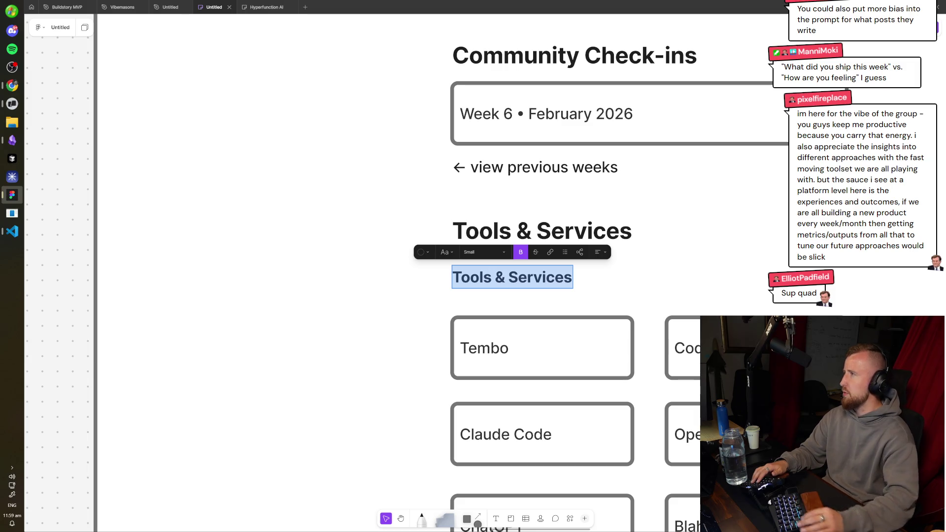
text(Providers)
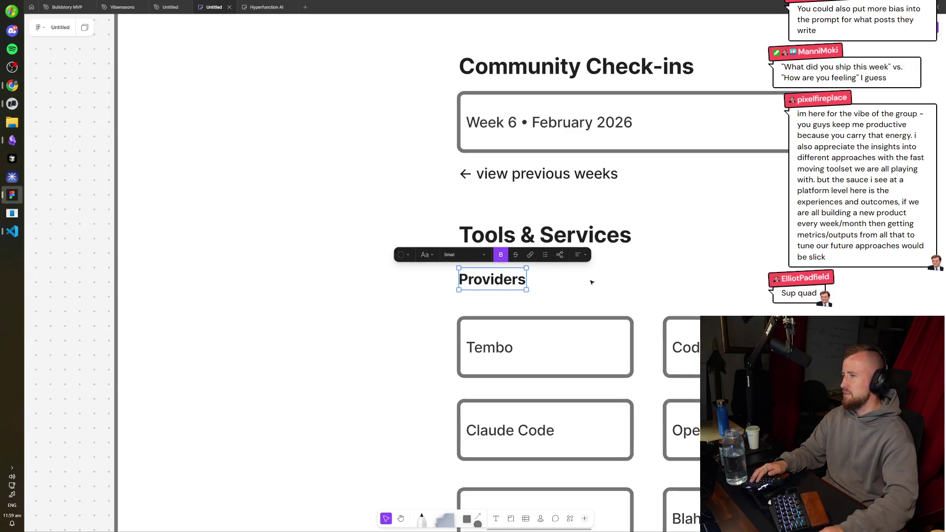
key(Escape)
scroll(591, 281, down, 3)
drag(714, 418, 332, 204)
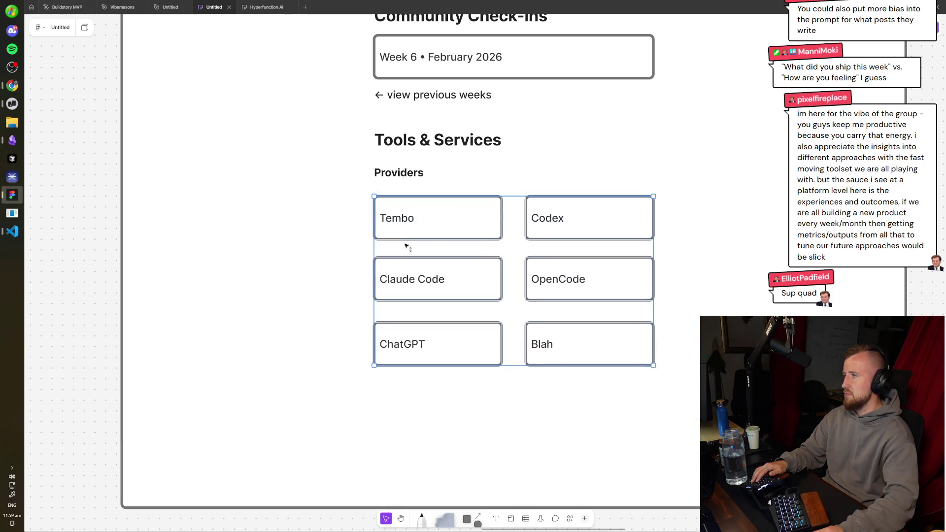
- Start editing the provider cards and relabel the top-right box ChatGPT
click(558, 230)
click(414, 212)
key(Return)
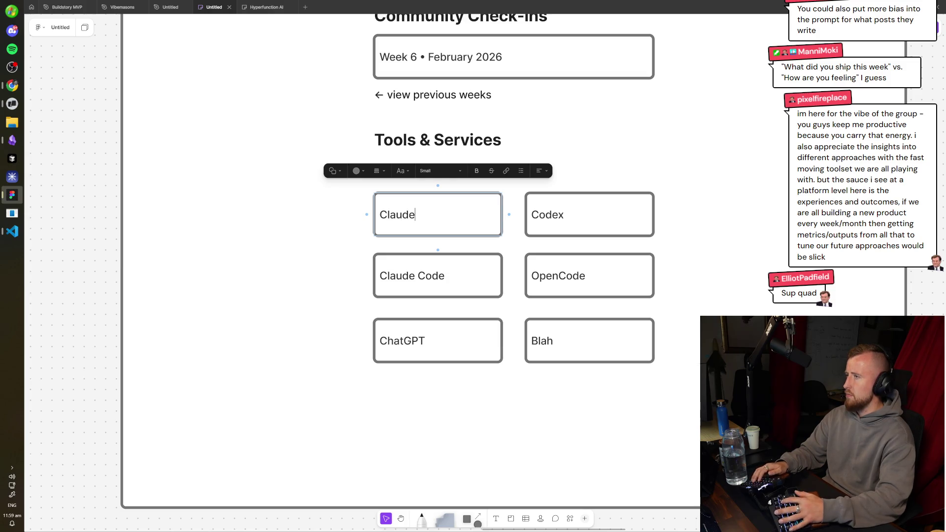
double_click(547, 214)
text(C)
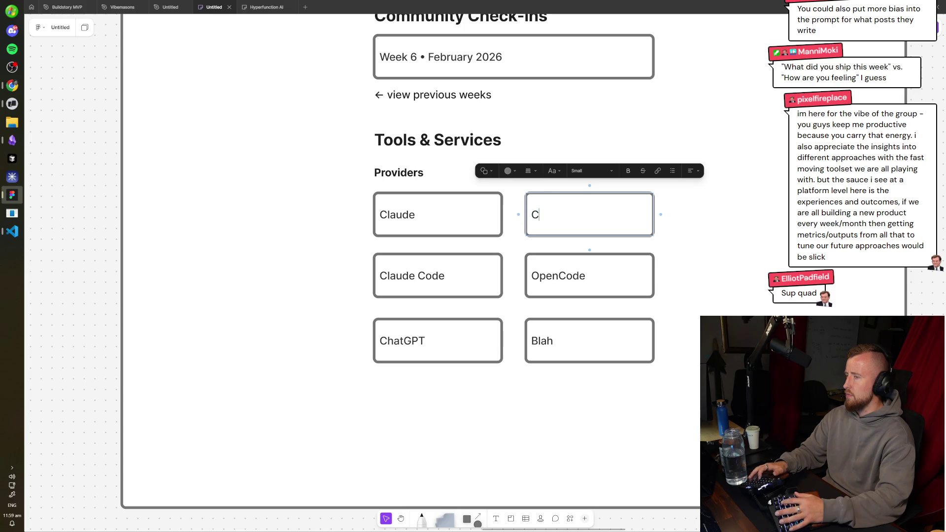
text(T)
key(Tab)
key(Tab)
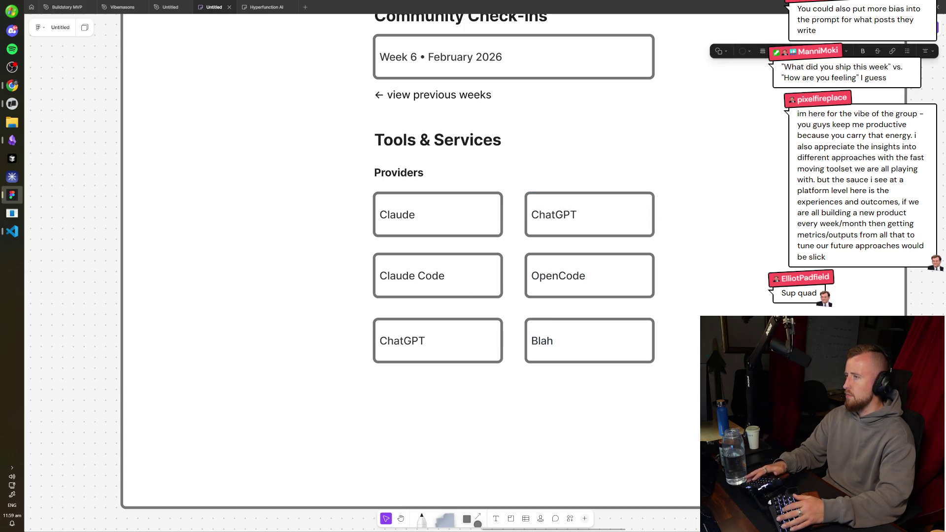
key(shift+Tab)
key(shift+Tab)
key(shift+Tab)
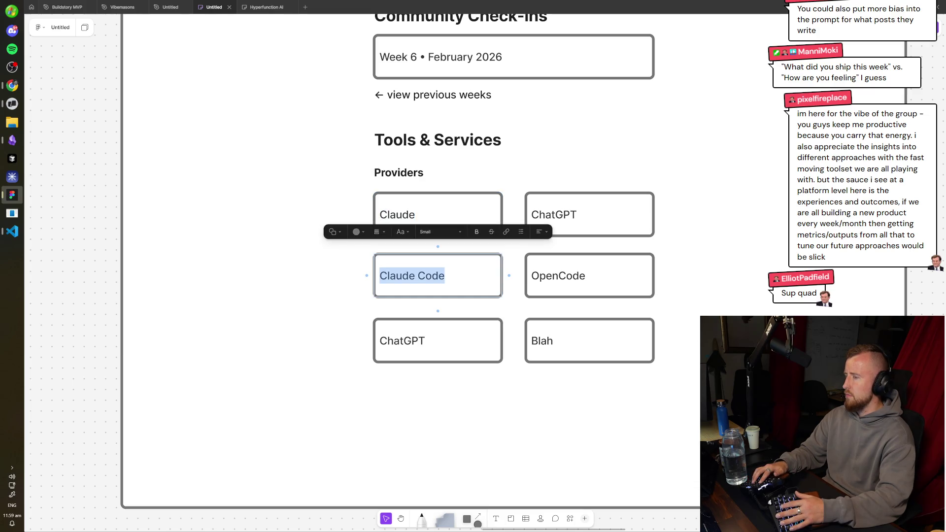
- Relabel the remaining provider boxes MiniMax, Blah and Blah
text(MiniMax)
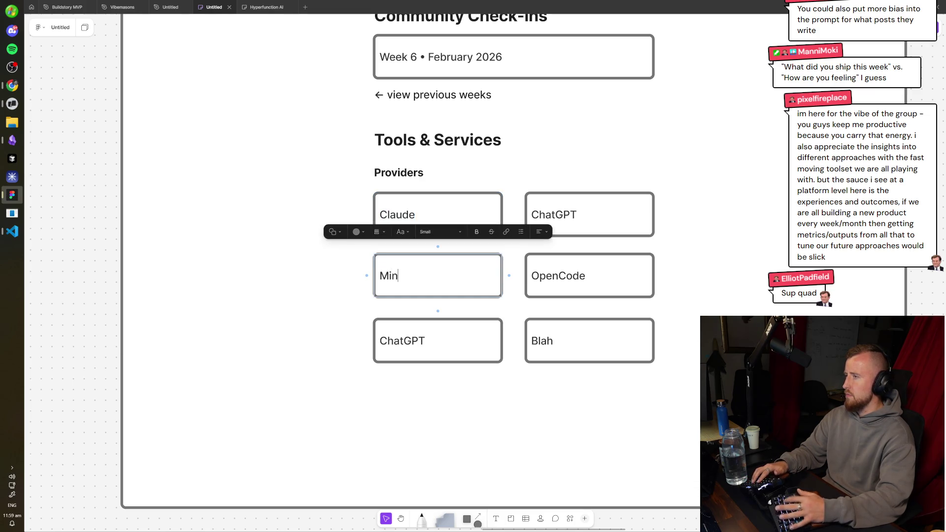
key(shift+Tab)
key(shift+Tab)
key(Tab)
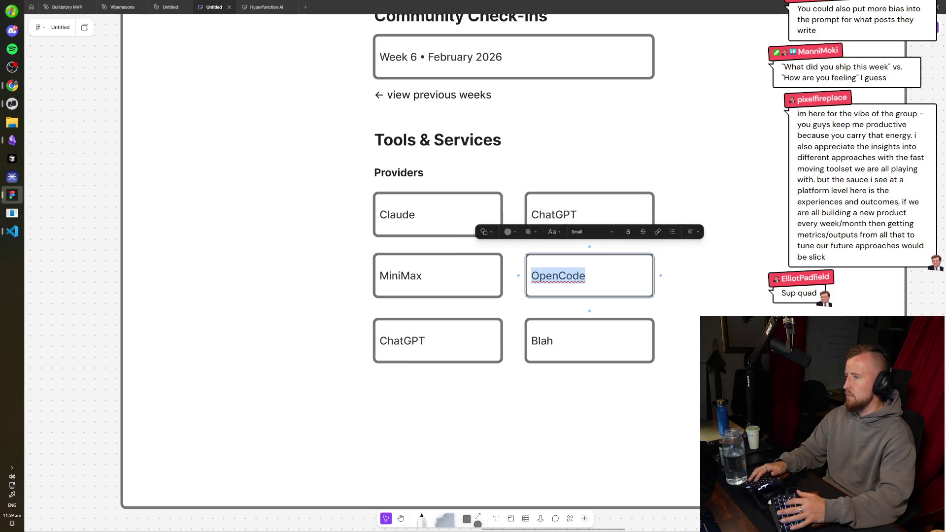
text(Blah)
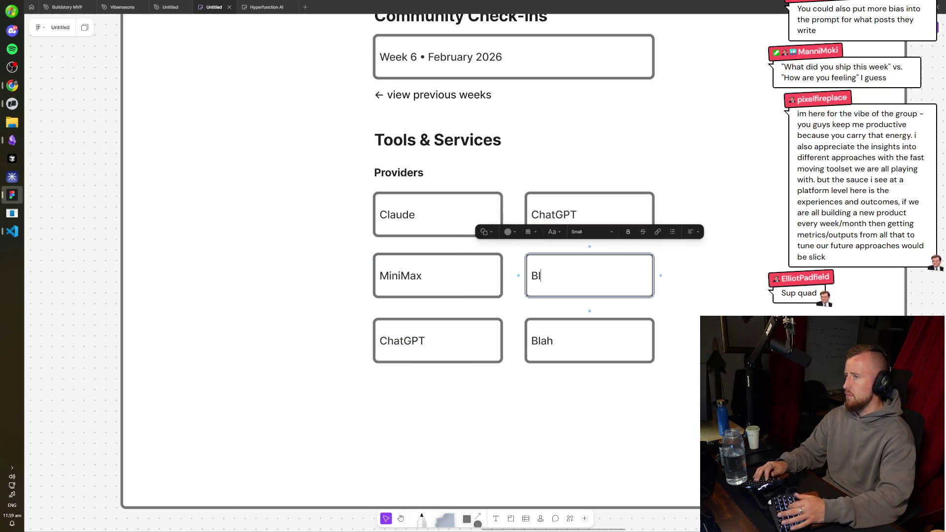
key(Tab)
key(shift+Tab)
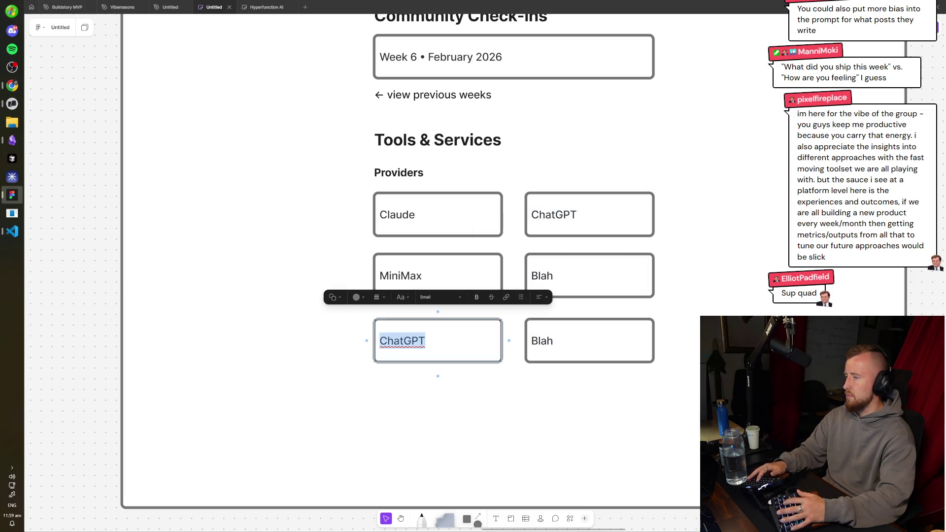
text(Blah)
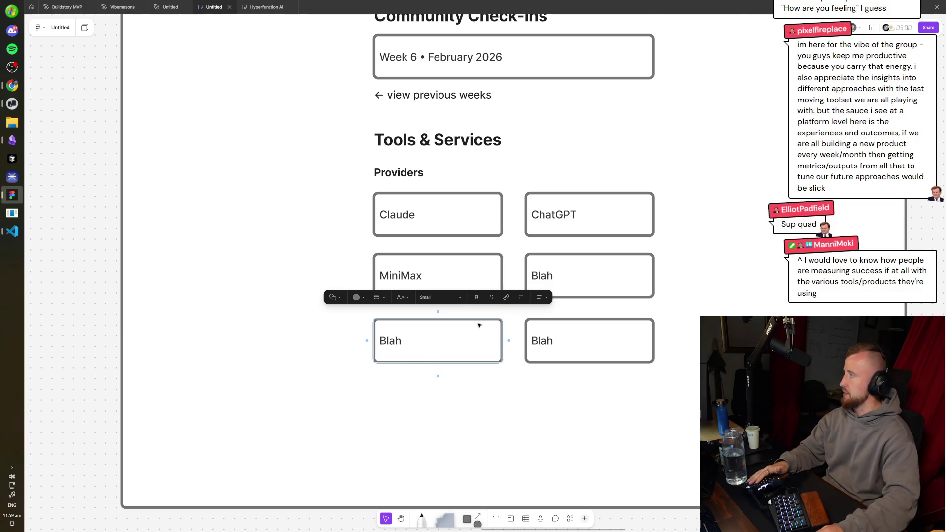
- Set the Providers subheading to a custom font size of 18
scroll(478, 323, down, 5)
click(751, 241)
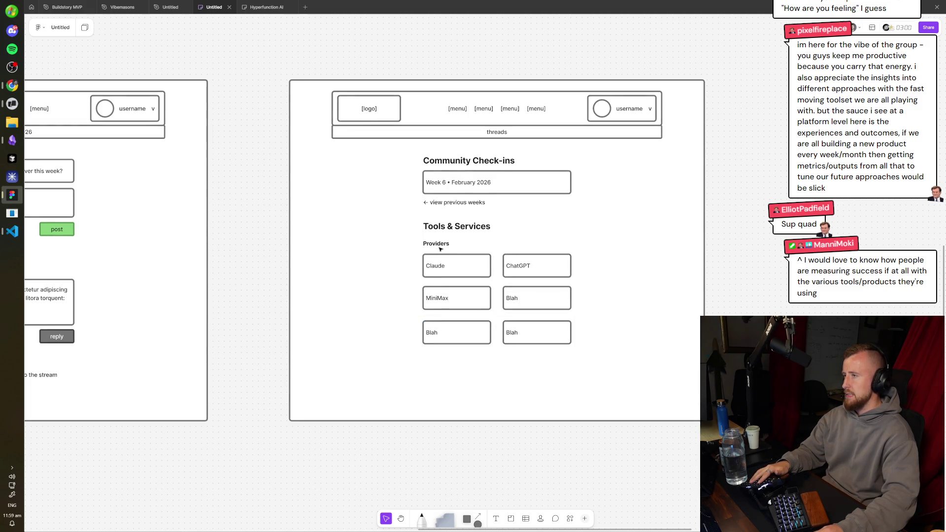
click(441, 247)
scroll(441, 246, up, 5)
click(410, 222)
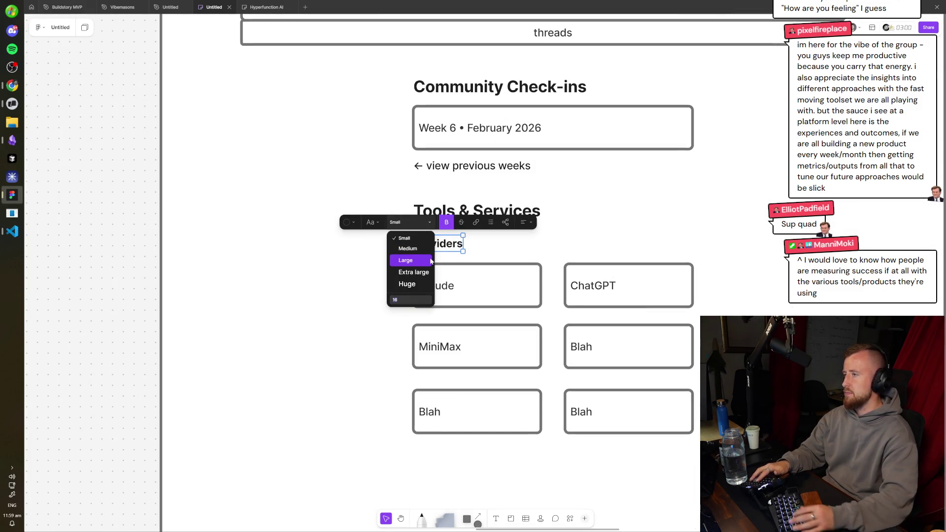
click(430, 260)
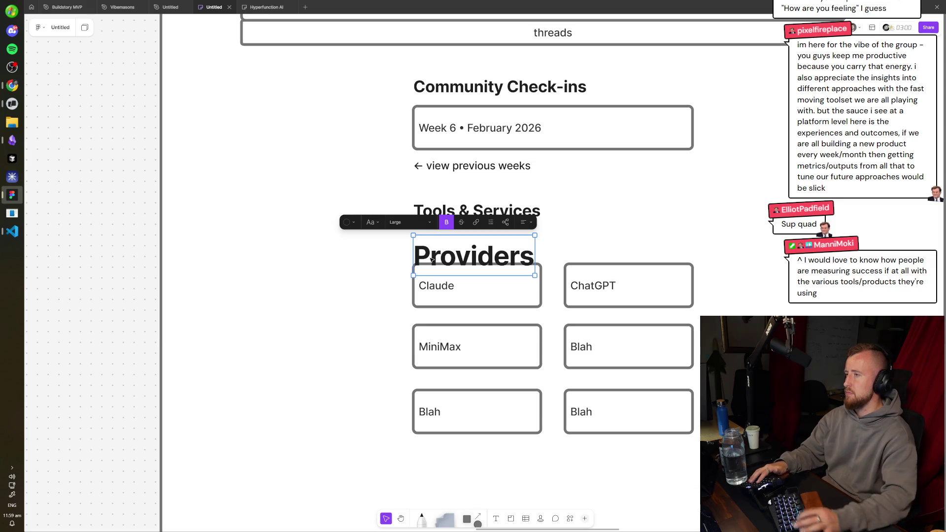
click(425, 225)
text(18)
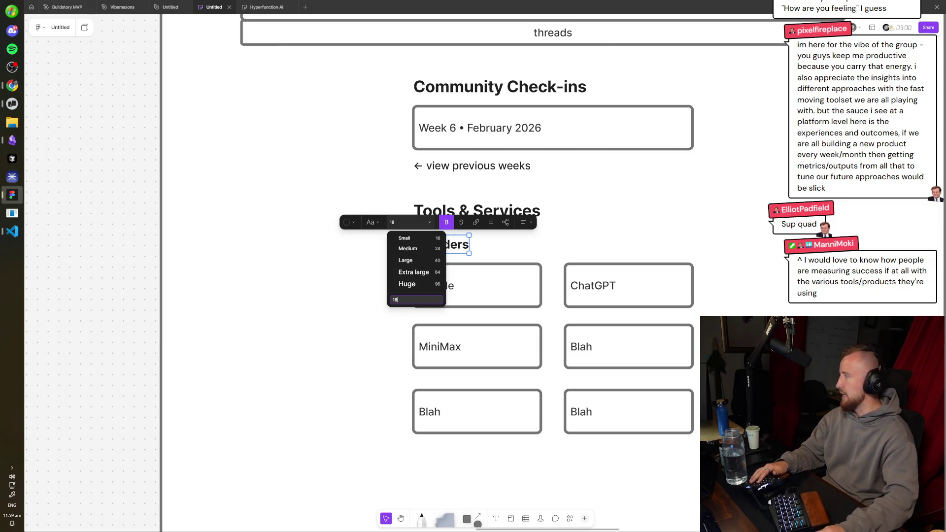
key(Return)
click(628, 355)
click(435, 242)
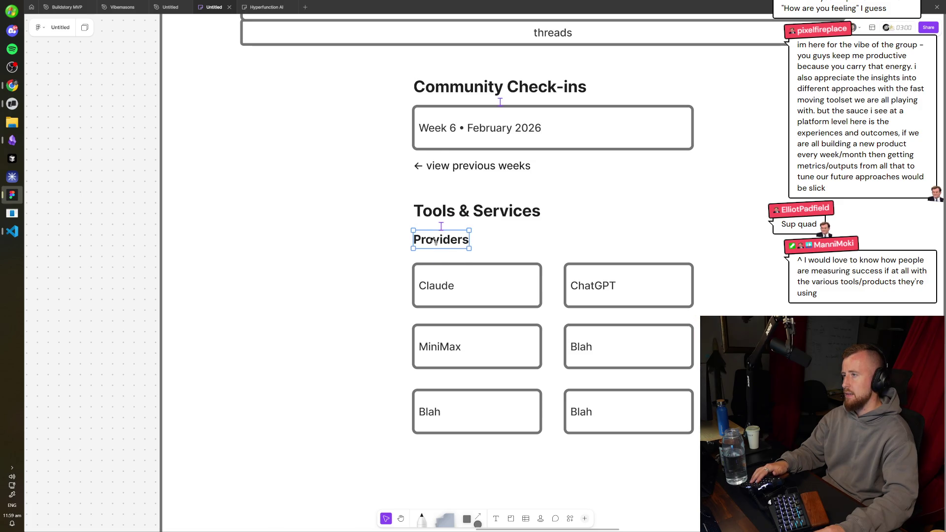
- Pan around the canvas and select the wireframe frame on the right
scroll(526, 211, down, 5)
scroll(526, 211, up, 2)
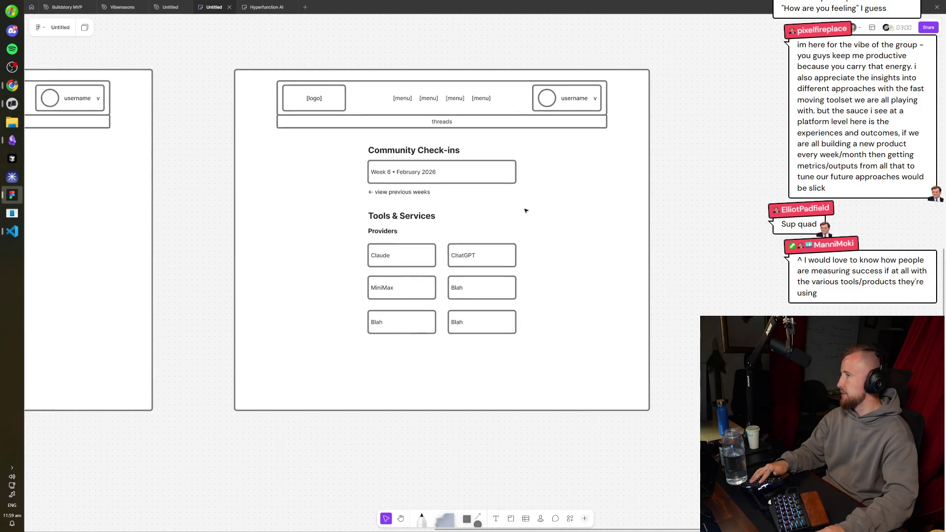
scroll(525, 211, right, 15)
scroll(556, 255, left, 5)
scroll(556, 255, up, 3)
scroll(591, 236, left, 5)
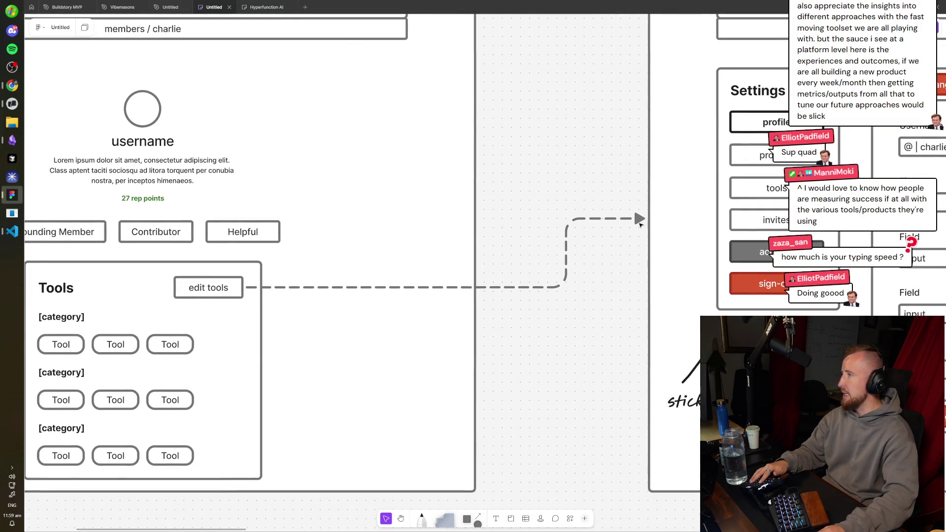
scroll(641, 224, down, 5)
scroll(536, 252, up, 3)
drag(576, 91, 710, 365)
- Pan further across the frames and select the whole Community Check-ins wireframe frame
scroll(437, 417, down, 3)
scroll(438, 417, right, 10)
scroll(437, 417, down, 3)
scroll(437, 417, right, 10)
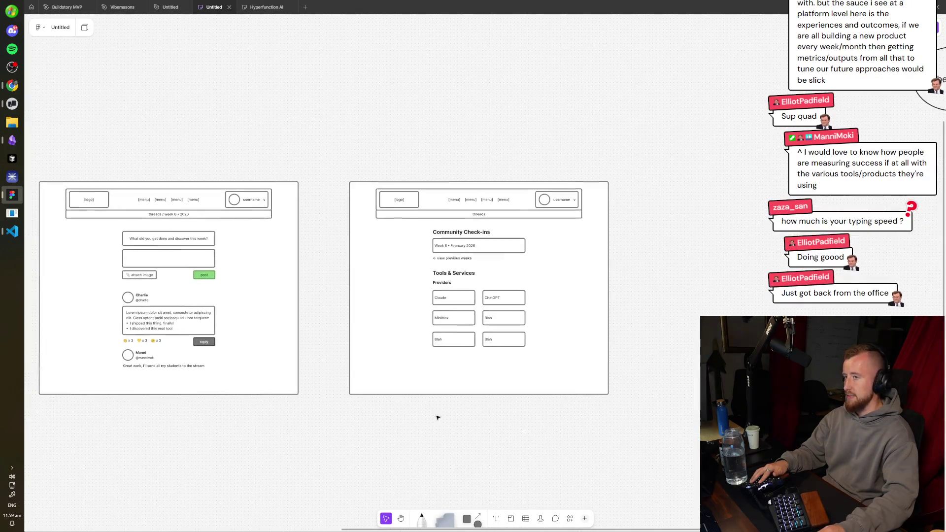
scroll(321, 140, down, 2)
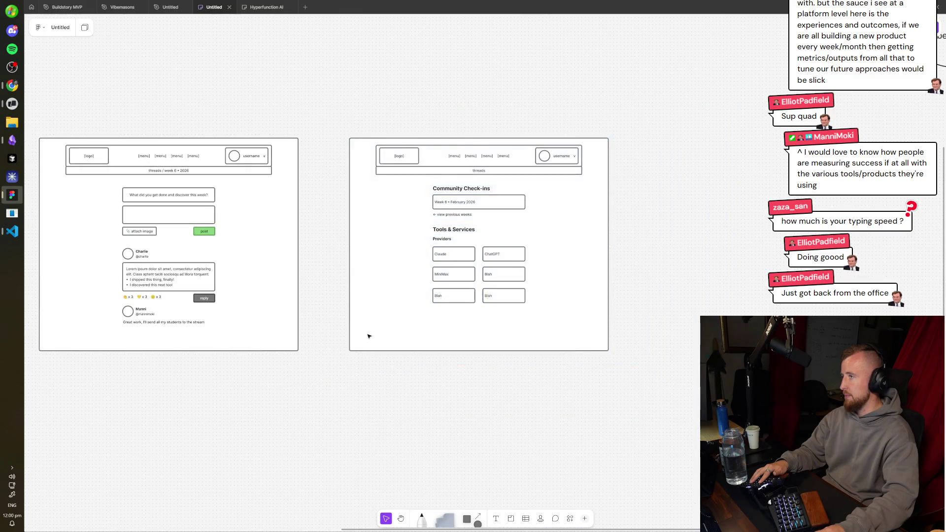
scroll(369, 337, up, 2)
scroll(369, 336, left, 15)
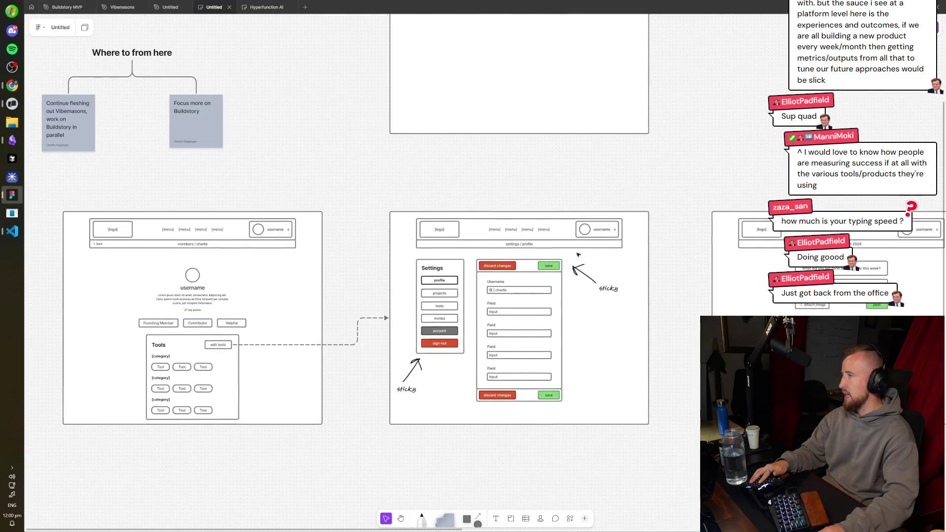
scroll(578, 254, left, 8)
scroll(578, 255, up, 1)
scroll(568, 258, right, 10)
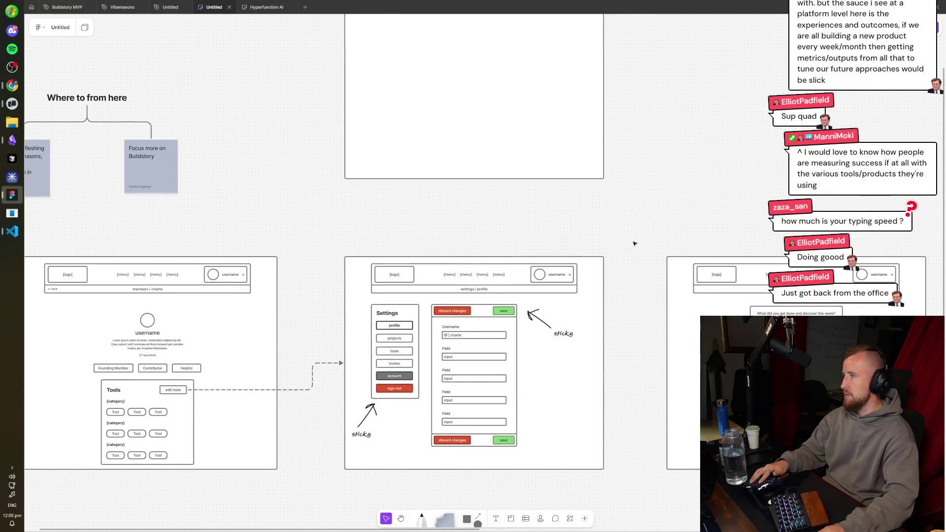
scroll(493, 276, up, 4)
scroll(449, 309, right, 12)
scroll(449, 309, down, 3)
scroll(449, 309, down, 4)
scroll(449, 309, right, 1)
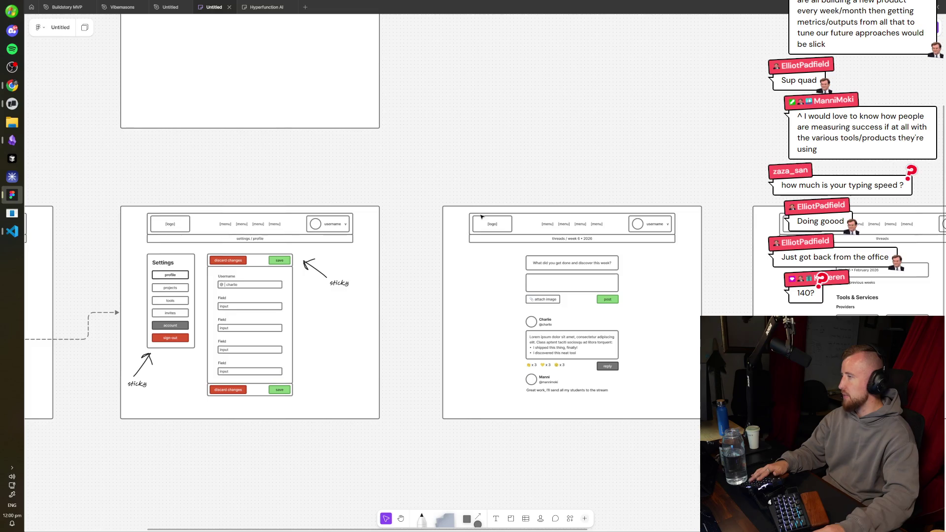
scroll(730, 212, right, 5)
scroll(762, 224, up, 5)
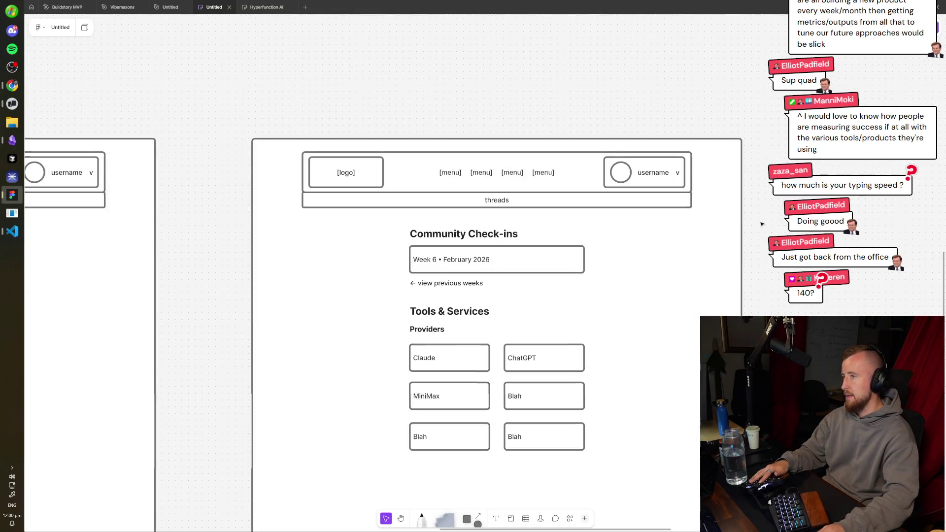
scroll(762, 224, down, 5)
drag(241, 336, 421, 395)
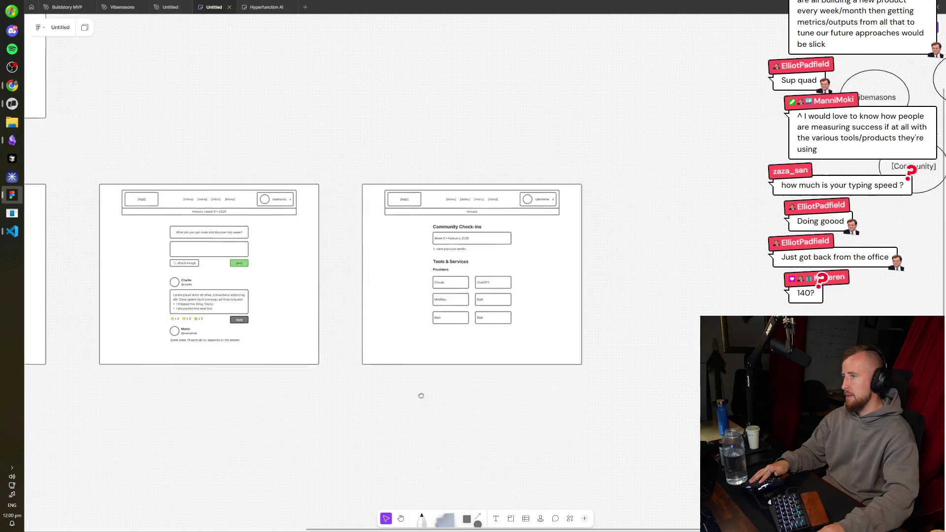
scroll(421, 395, up, 3)
scroll(570, 323, right, 5)
scroll(335, 366, down, 4)
scroll(334, 366, left, 5)
scroll(594, 286, up, 3)
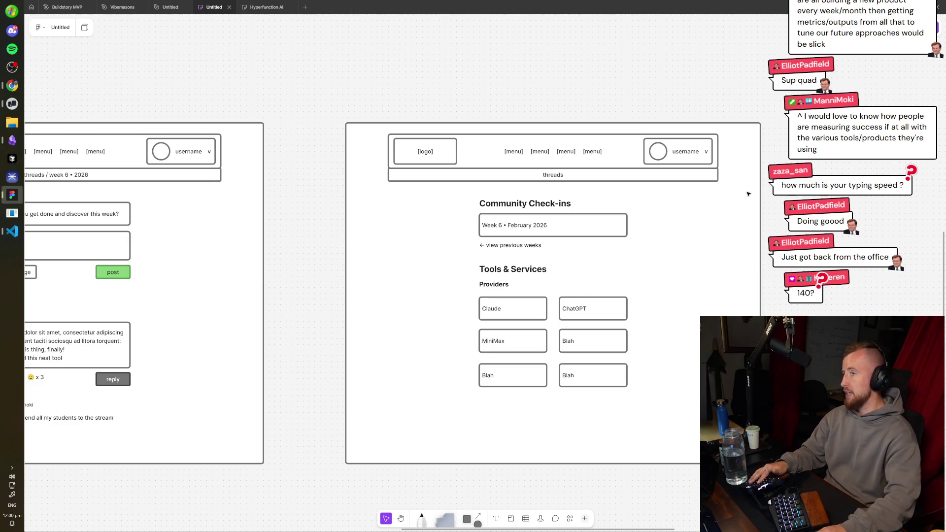
scroll(539, 289, down, 4)
scroll(540, 289, left, 4)
scroll(540, 289, right, 4)
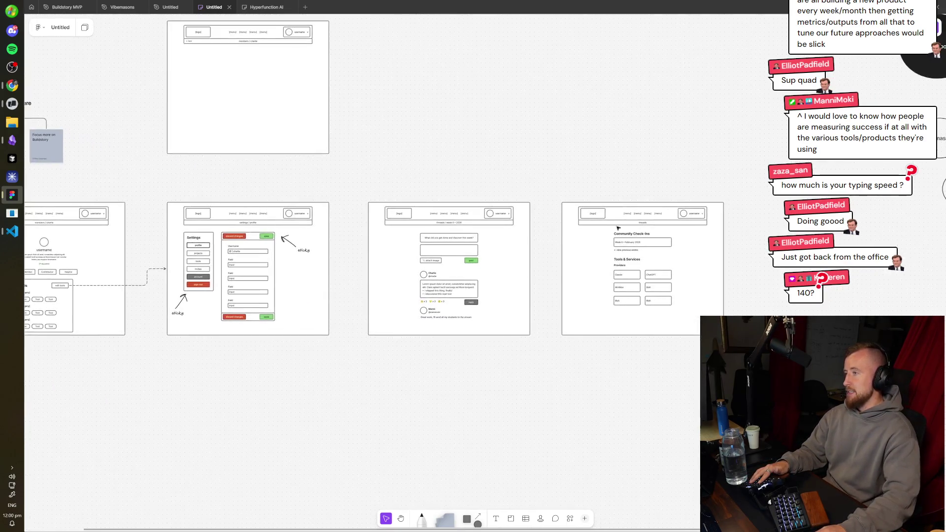
scroll(539, 289, up, 2)
mouse_move(725, 186)
mouse_down()
mouse_move(619, 158)
mouse_move(334, 416)
mouse_move(329, 438)
mouse_move(589, 362)
mouse_up()
scroll(399, 365, down, 3)
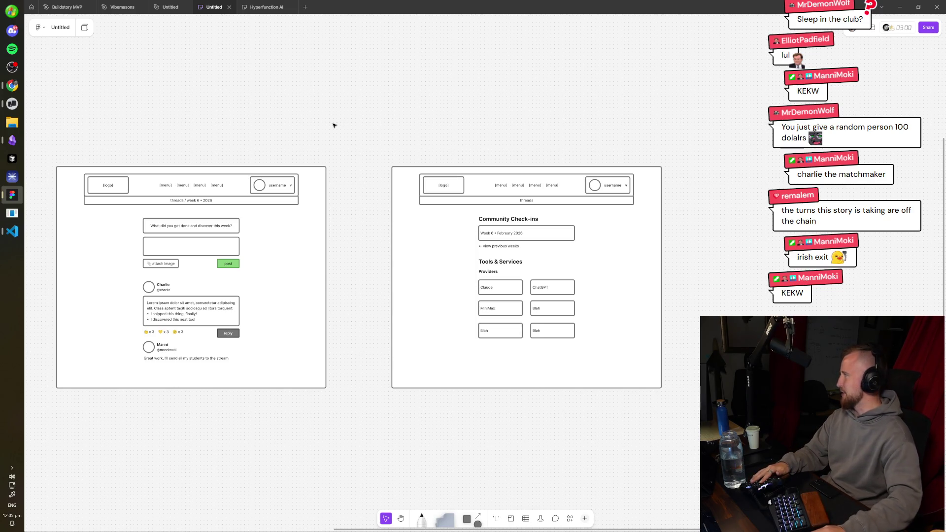
mouse_move(268, 149)
mouse_down()
mouse_move(428, 143)
mouse_move(628, 158)
mouse_up()
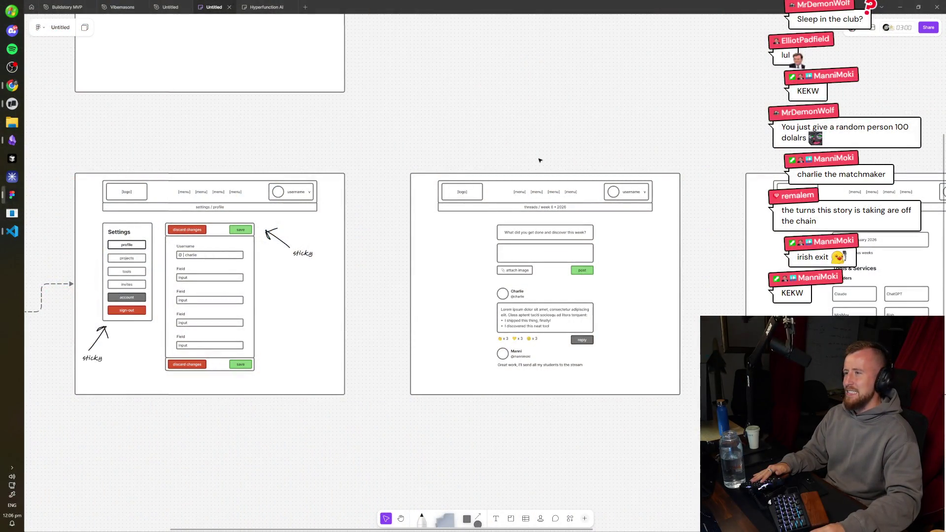
drag(681, 393, 397, 380)
scroll(545, 291, up, 3)
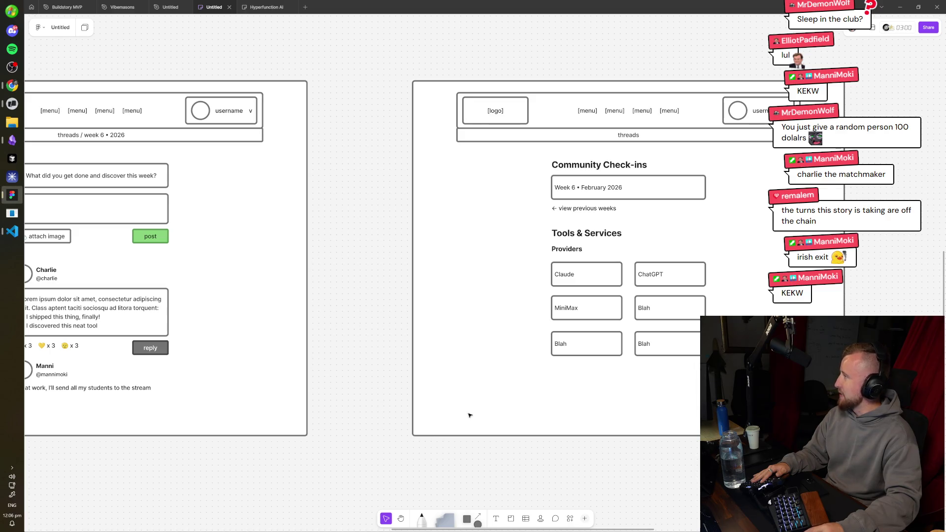
scroll(471, 368, right, 5)
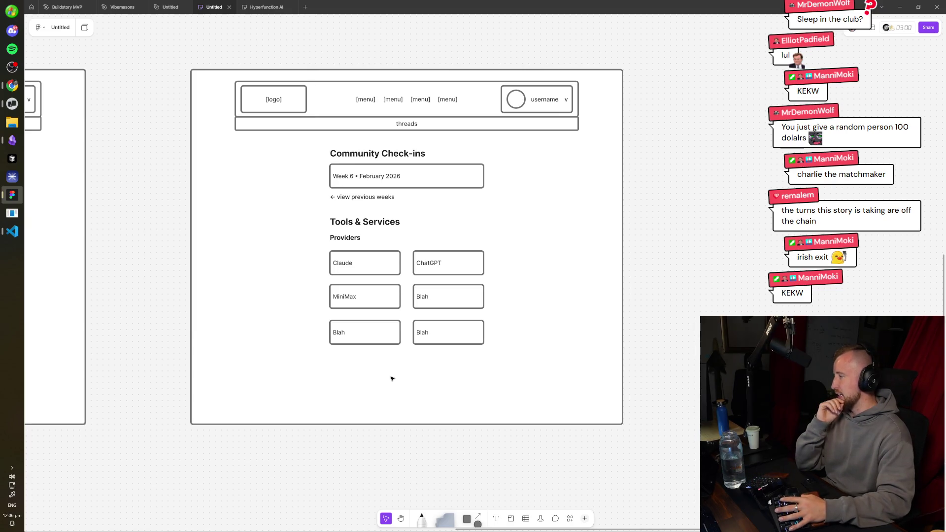
scroll(622, 354, left, 20)
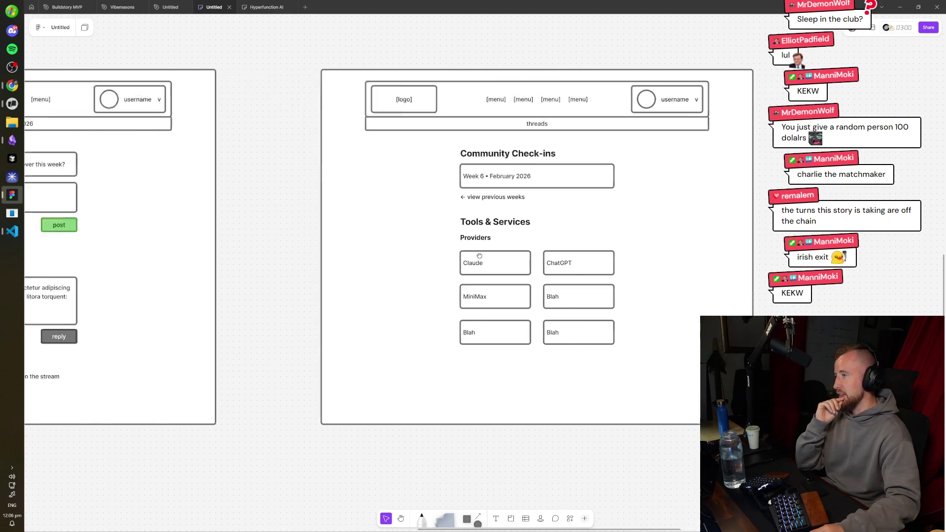
scroll(863, 265, left, 10)
scroll(610, 220, right, 20)
scroll(610, 220, right, 2)
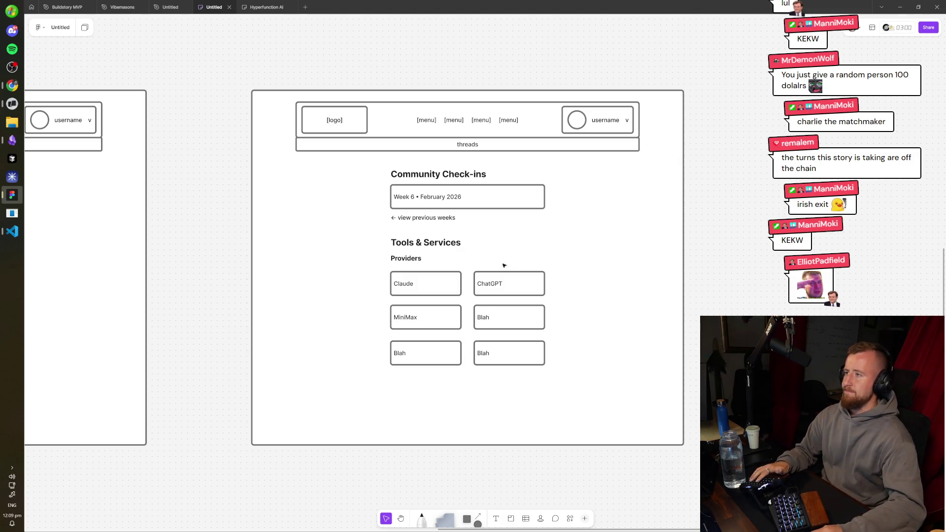
- Duplicate the whole threads page wireframe and place the copy to its right
scroll(503, 266, left, 5)
scroll(640, 252, down, 3)
mouse_move(361, 146)
mouse_down()
mouse_move(161, 406)
mouse_move(78, 413)
mouse_up()
scroll(370, 423, down, 5)
drag(265, 358, 559, 357)
- Change the copy's breadcrumb ending from 'week 6 • 2026' to 'tools / providers / claude code'
scroll(567, 335, up, 10)
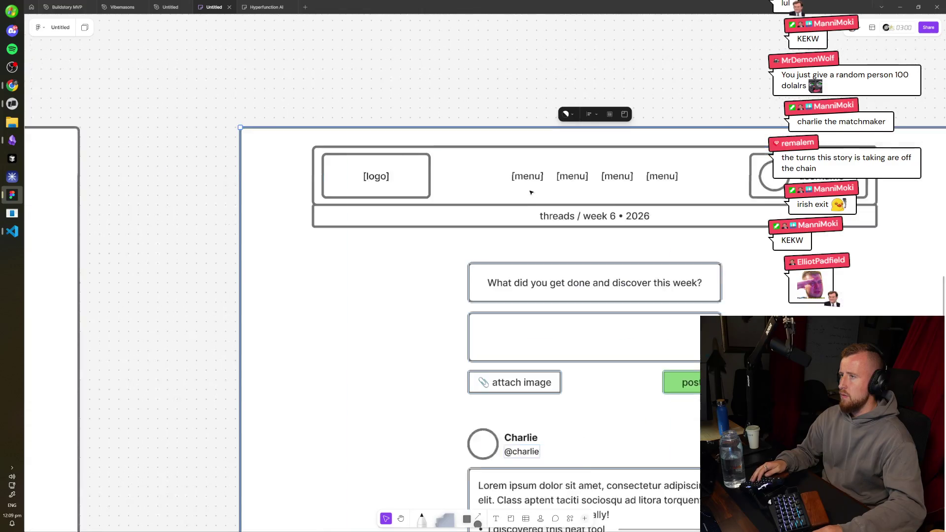
double_click(567, 216)
scroll(542, 212, right, 3)
drag(488, 205, 558, 205)
scroll(474, 267, down, 5)
scroll(473, 266, up, 4)
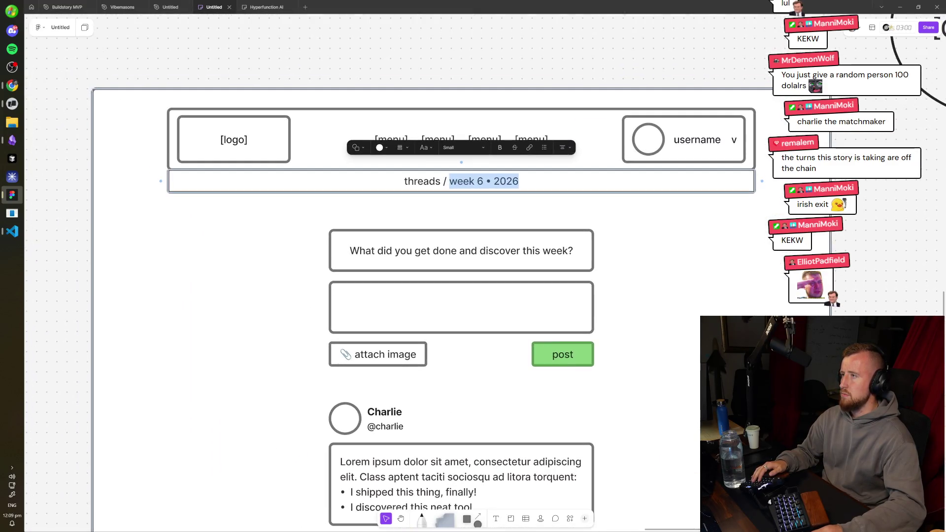
text(tools / proci)
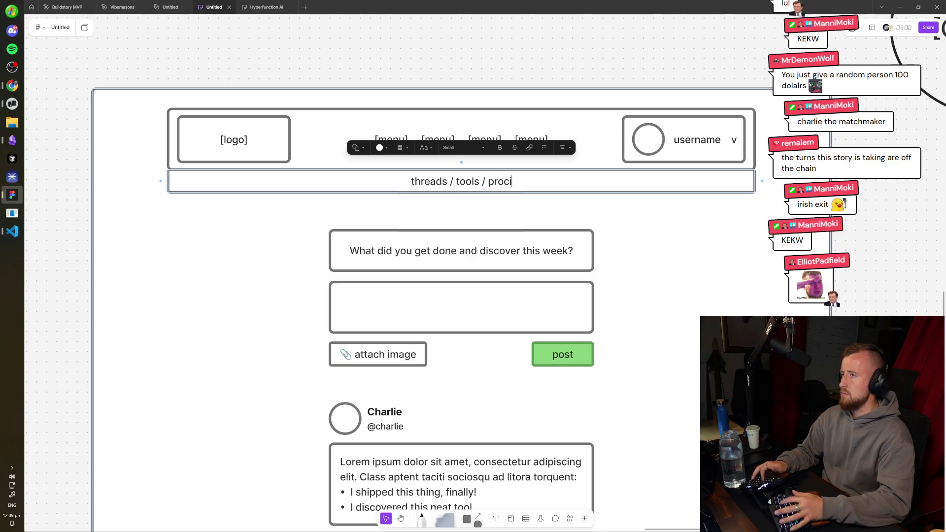
key(BackSpace)
key(BackSpace)
text(viders / claude)
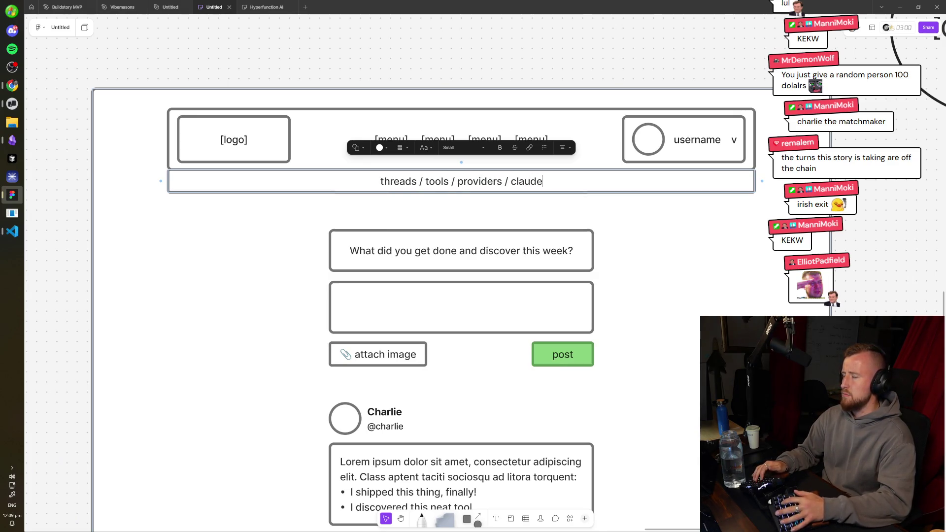
text( code)
key(Escape)
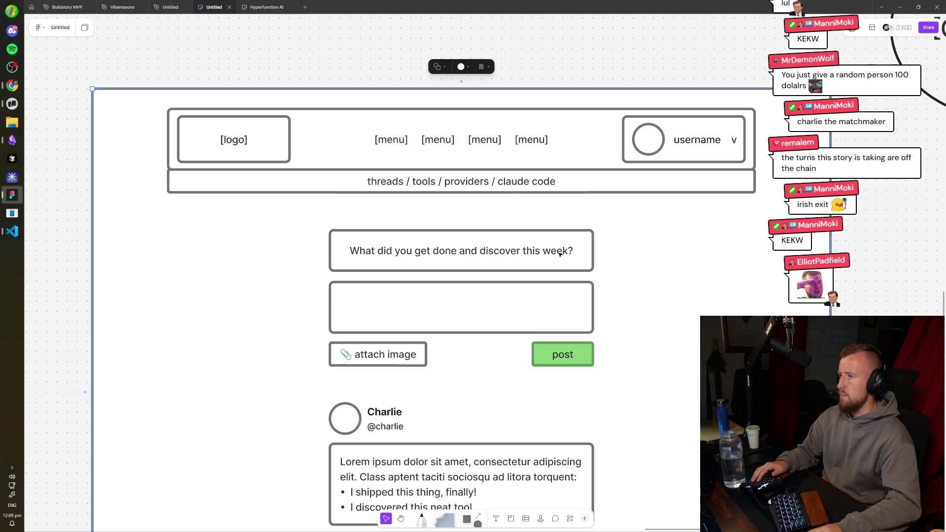
- Replace the question prompt with a bold 'Claude Code' heading
key(Tab)
key(Return)
text(Claude Code)
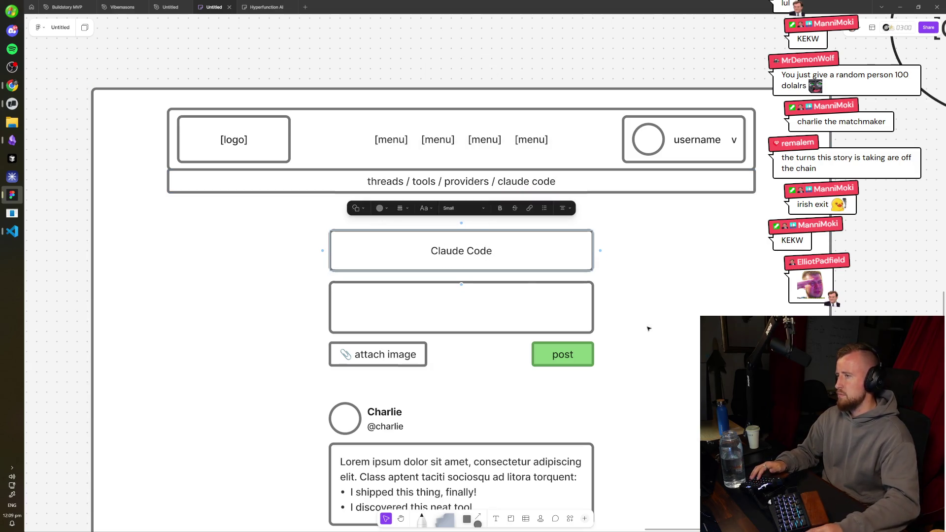
key(Escape)
scroll(561, 214, down, 3)
scroll(539, 256, up, 2)
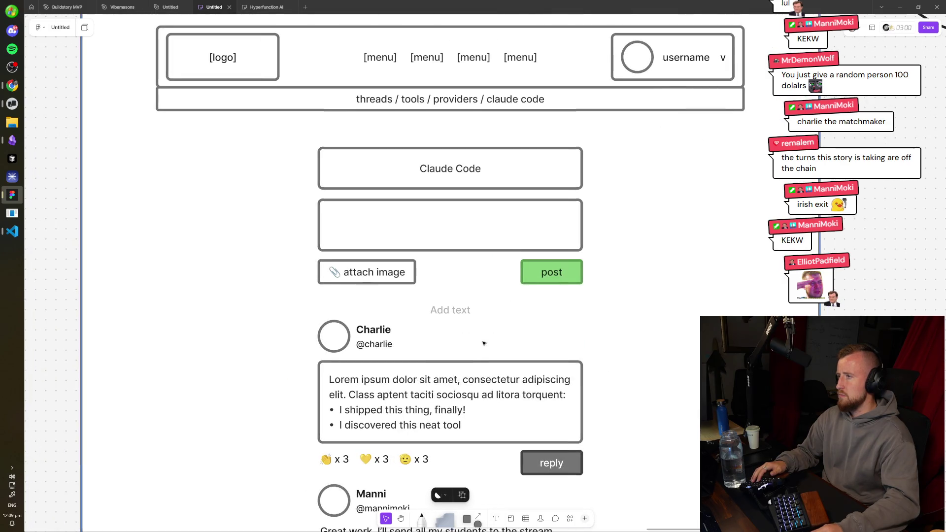
scroll(602, 295, down, 3)
click(510, 217)
key(ctrl+b)
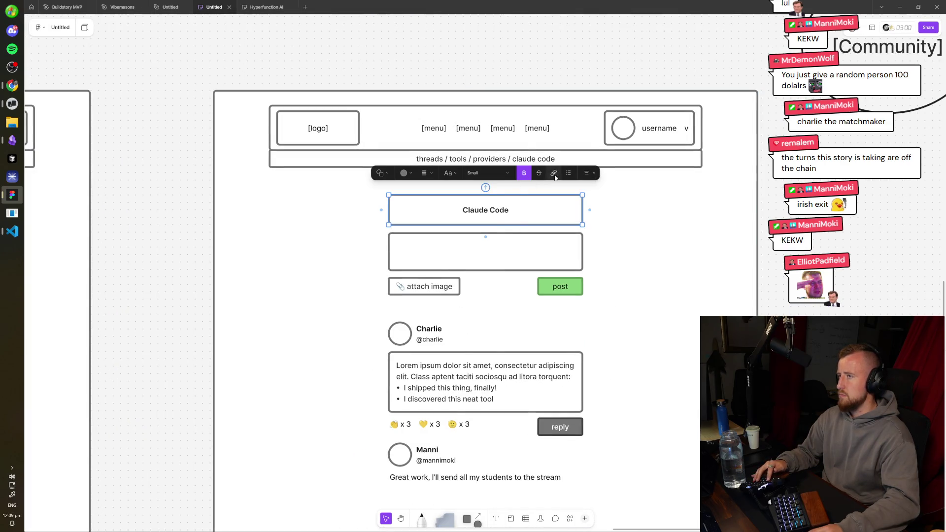
key(Escape)
scroll(485, 266, down, 3)
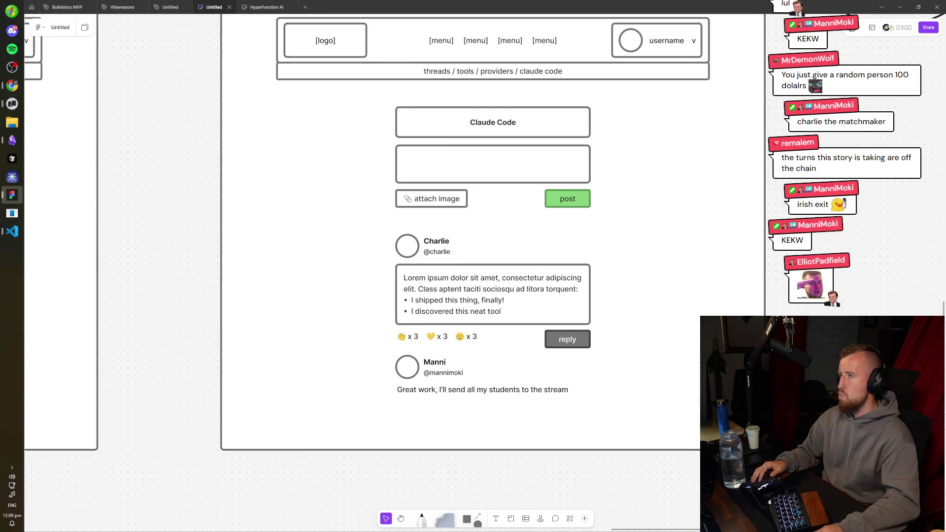
scroll(587, 228, left, 2)
- Rewrite the first post to ask who's already at their Opus 4.6 limit, and shrink its box to fit
double_click(501, 274)
text(Hol)
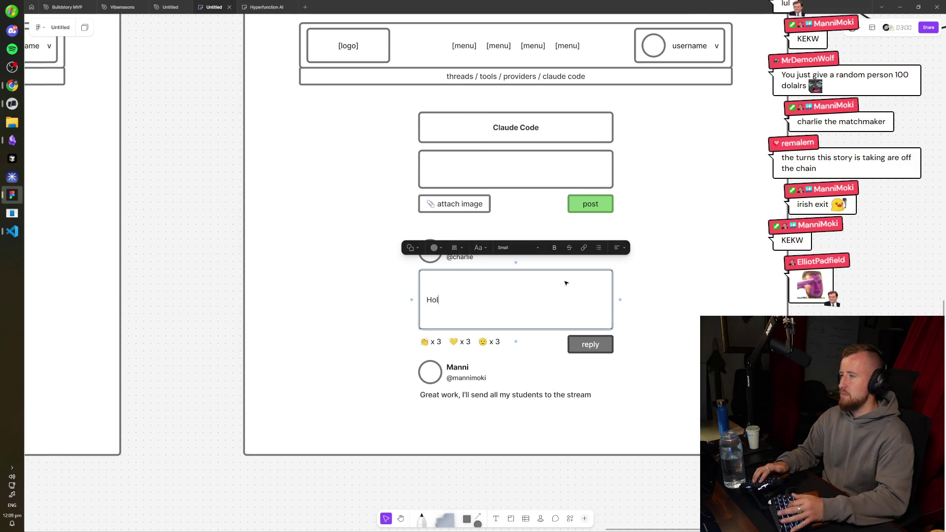
text(y fuck, Opus)
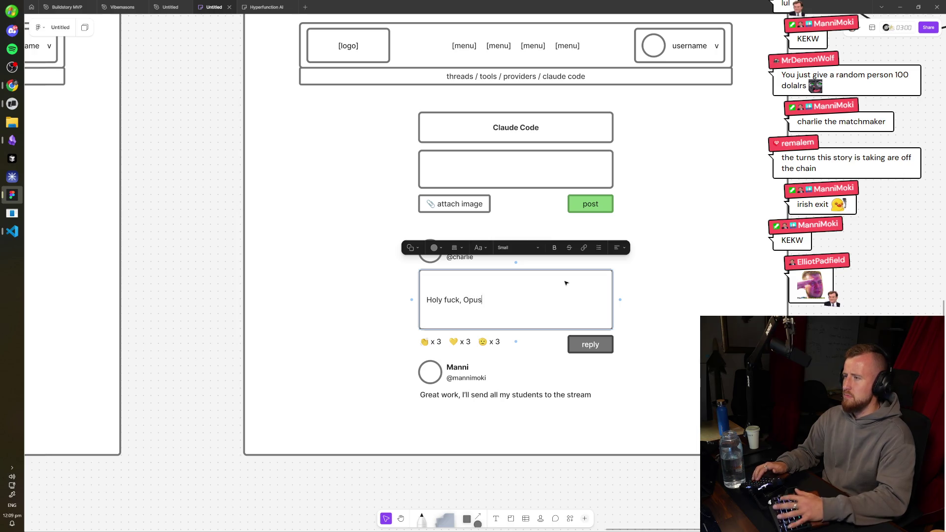
text( 4.6 slaps. Who's already at th)
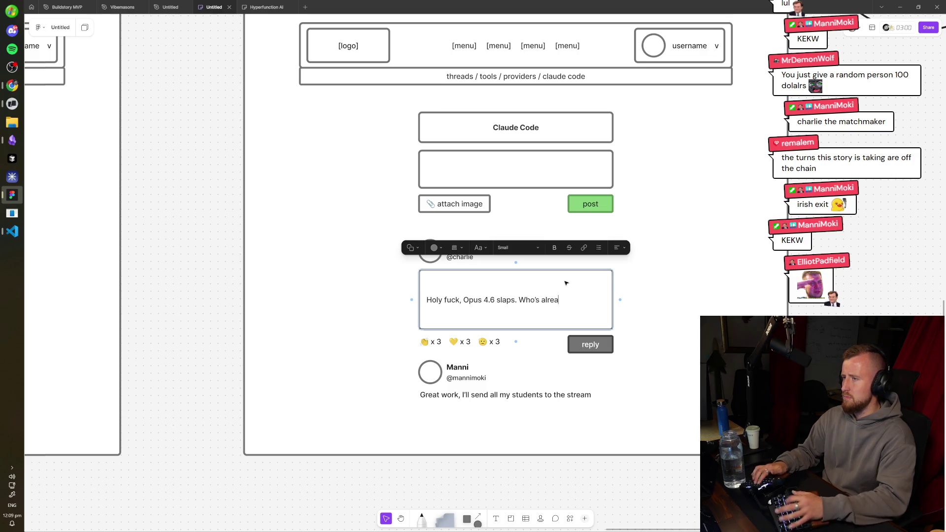
text(mit?)
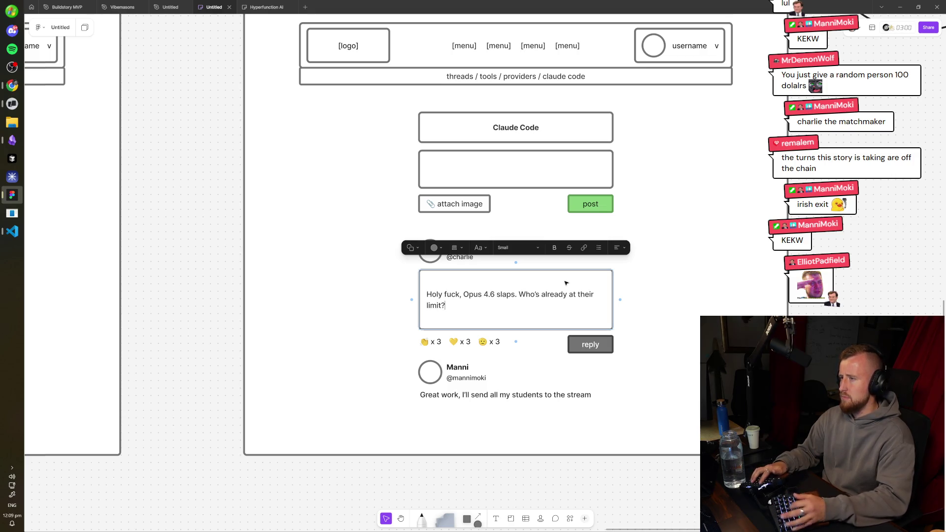
key(Escape)
drag(498, 328, 496, 308)
- Move the reactions, reply button and reply post up to close the gap
click(495, 341)
drag(627, 412, 401, 316)
key(ctrl+g)
key(Escape)
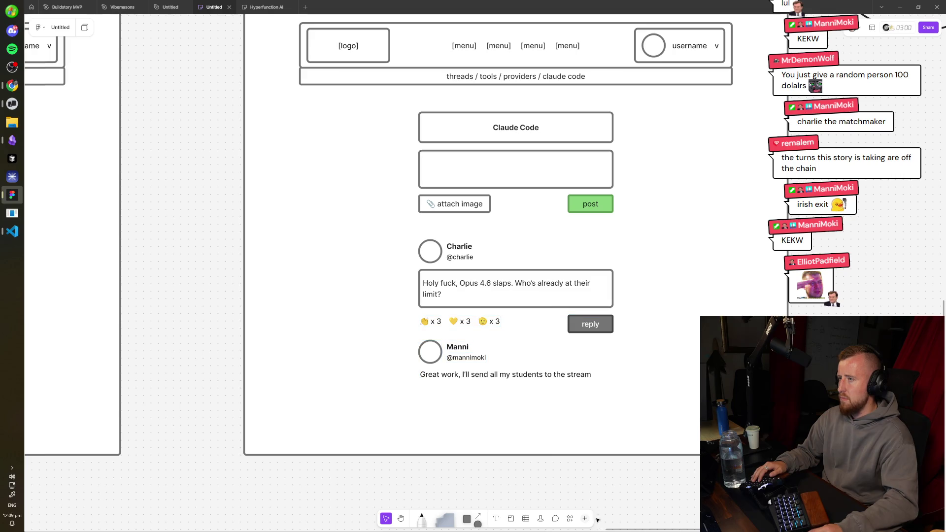
scroll(580, 482, up, 2)
scroll(580, 482, left, 2)
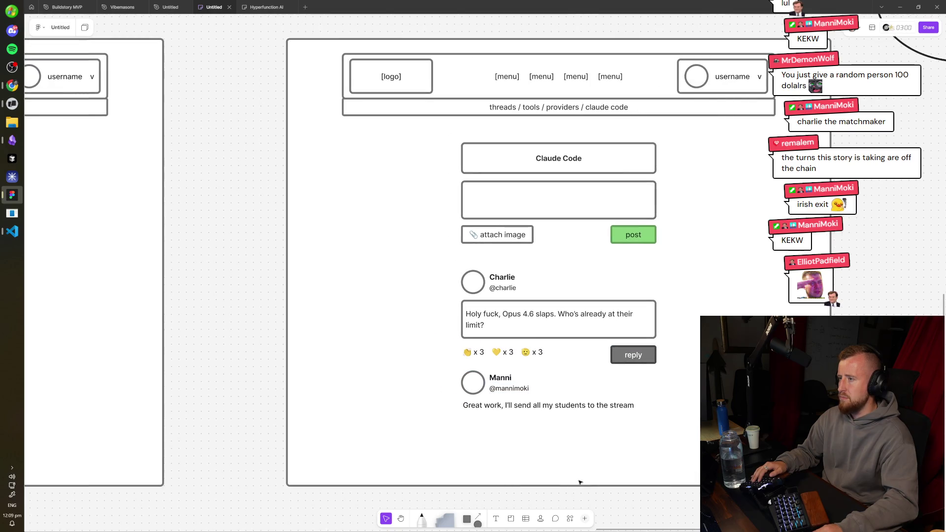
- Replace the reply author's name with a new username
double_click(508, 380)
key(BackSpace)
text(DemonWolf)
key(BackSpace)
key(BackSpace)
key(BackSpace)
text(nWolf)
key(Escape)
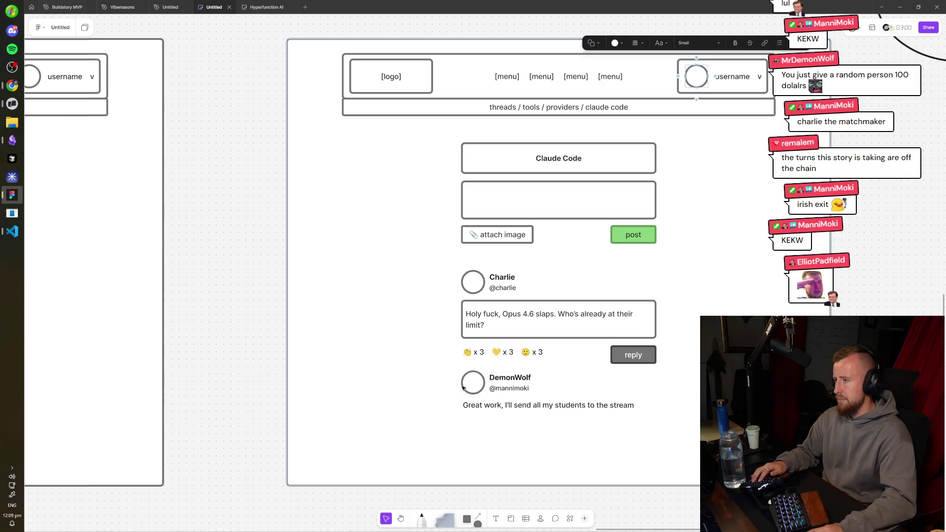
- Change the reply text to 'I hit the limit in 3 minutes :('
scroll(511, 416, up, 3)
double_click(517, 407)
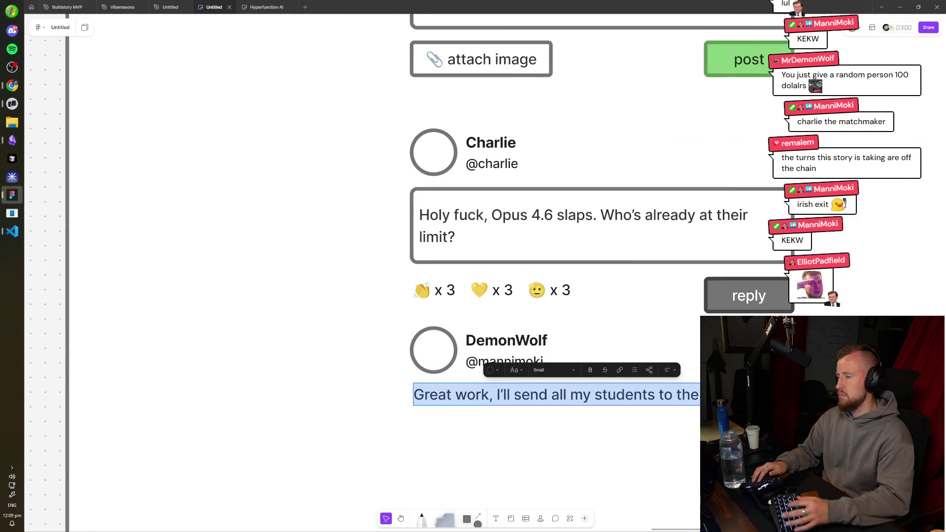
text(I hit the limit in)
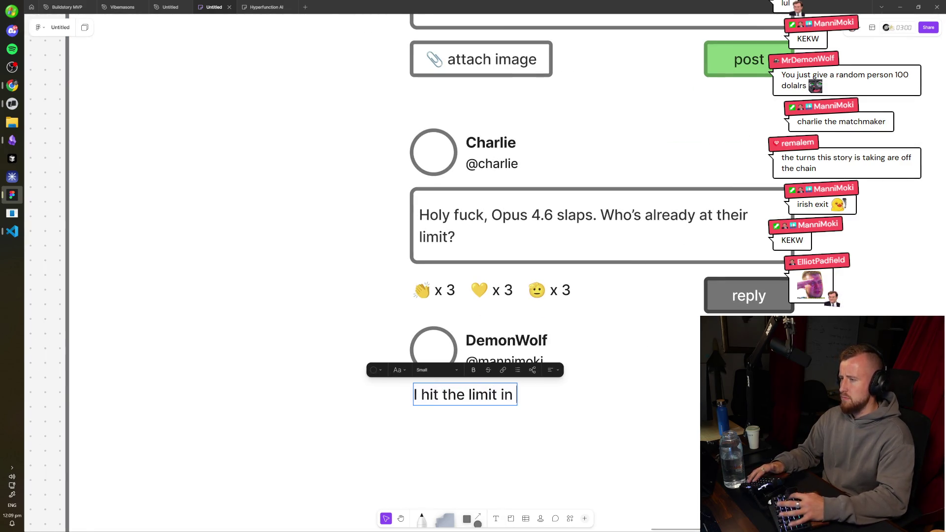
text( 3 minutes :()
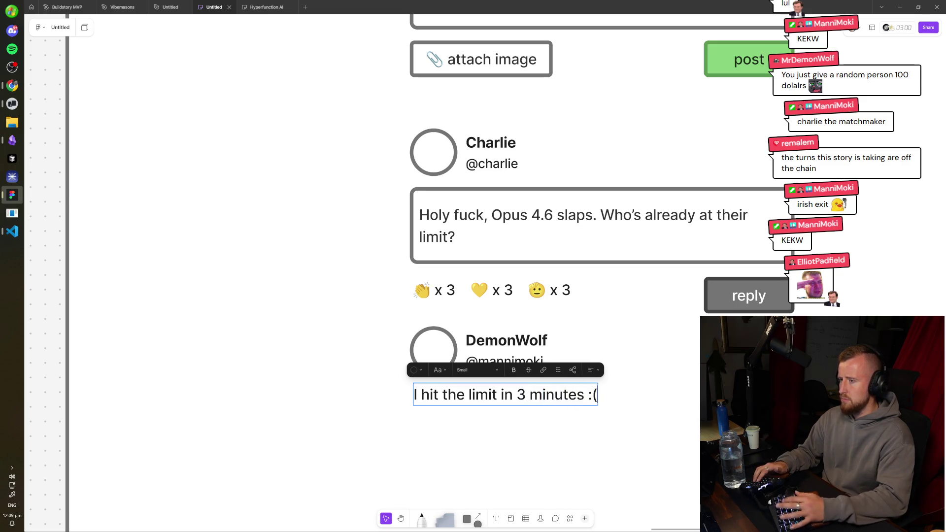
scroll(505, 394, down, 5)
key(Escape)
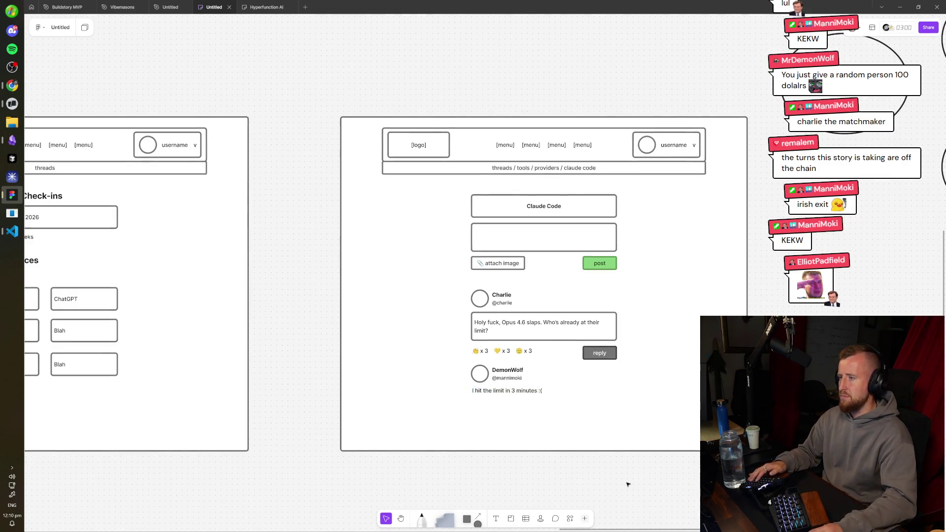
scroll(662, 381, left, 5)
scroll(418, 402, right, 5)
scroll(490, 317, left, 6)
scroll(264, 238, up, 3)
scroll(263, 239, right, 4)
scroll(395, 251, down, 3)
scroll(595, 264, left, 6)
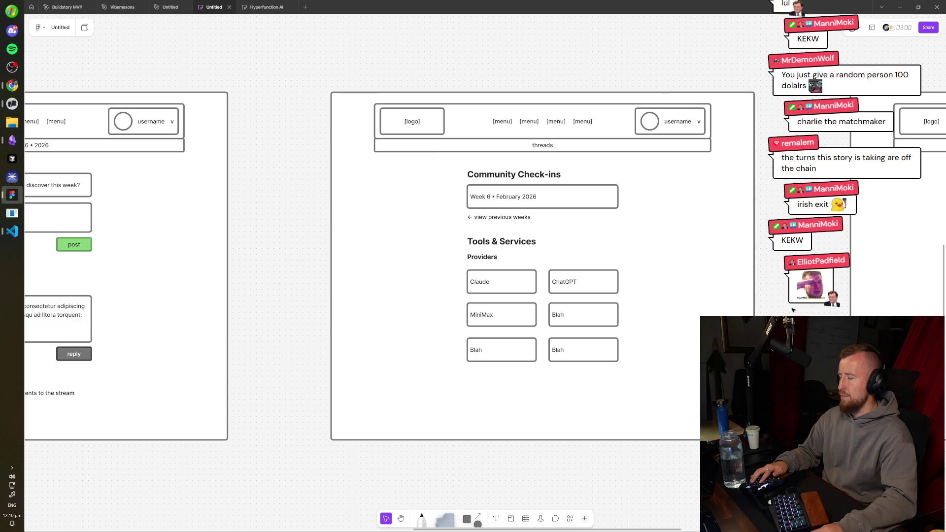
scroll(642, 310, right, 2)
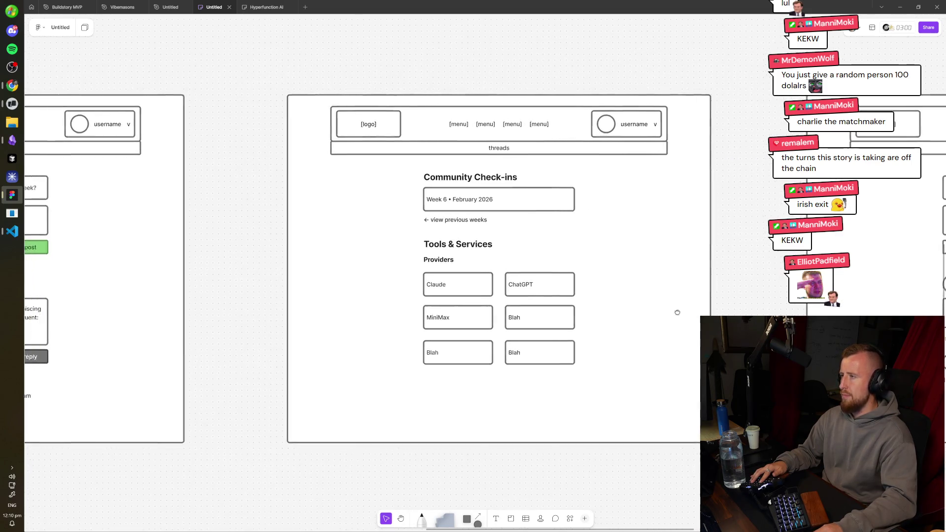
scroll(678, 312, left, 2)
scroll(695, 275, down, 2)
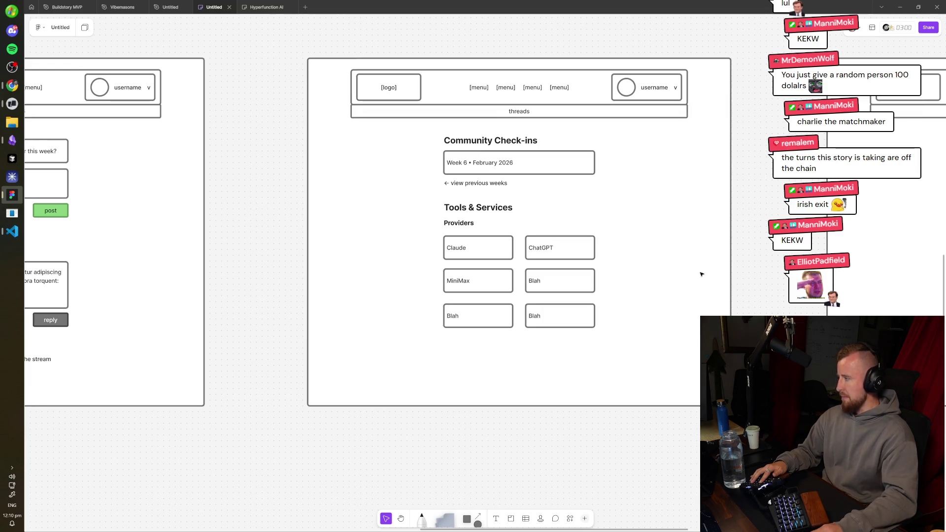
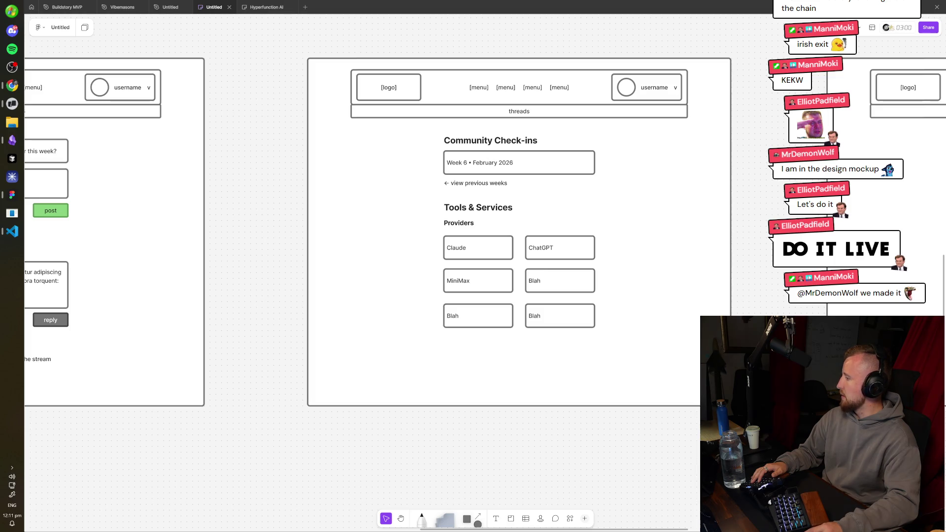
- Open Windows Sound settings from the taskbar speaker icon's menu
right_click(11, 479)
click(59, 419)
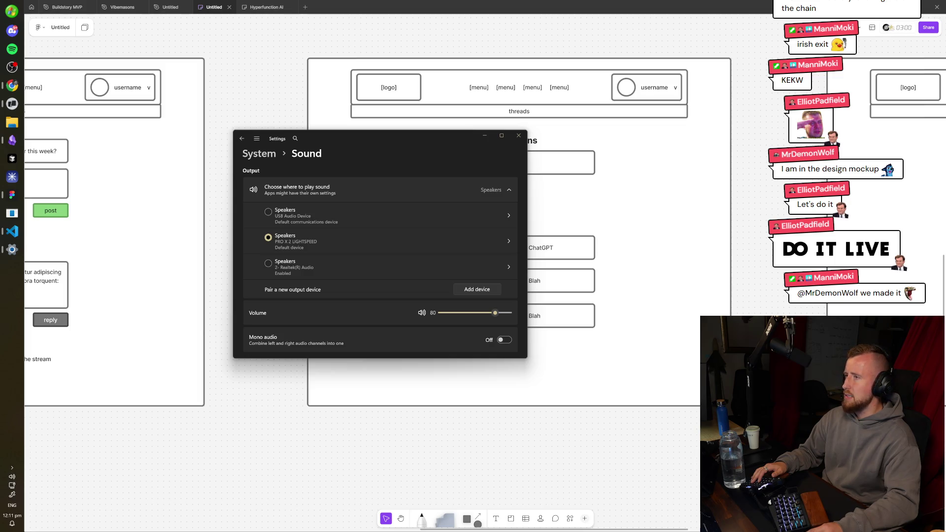
- Close the Sound settings window to reveal the Figma wireframe board
click(519, 135)
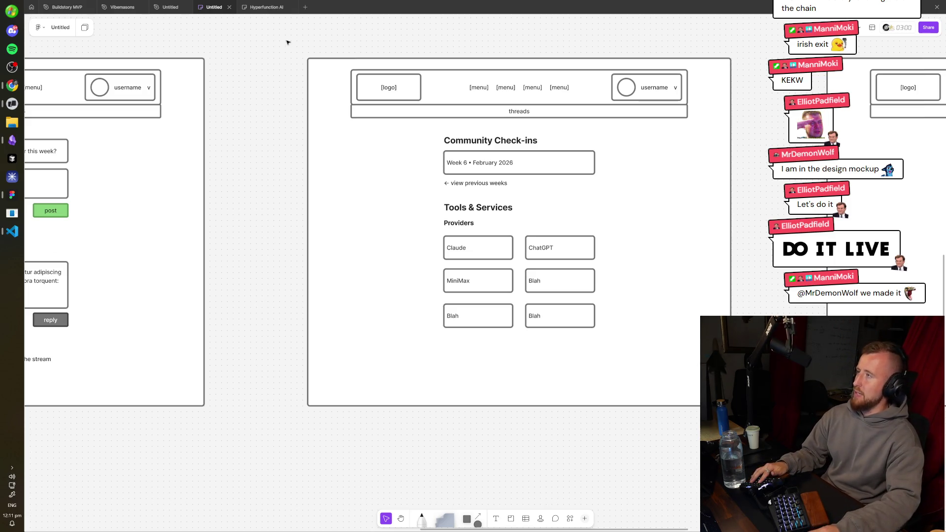
- Pan the board and marquee-select the Facebook, Twitter, LinkedIn and community circles
scroll(288, 43, down, 5)
scroll(489, 159, up, 5)
scroll(739, 185, up, 5)
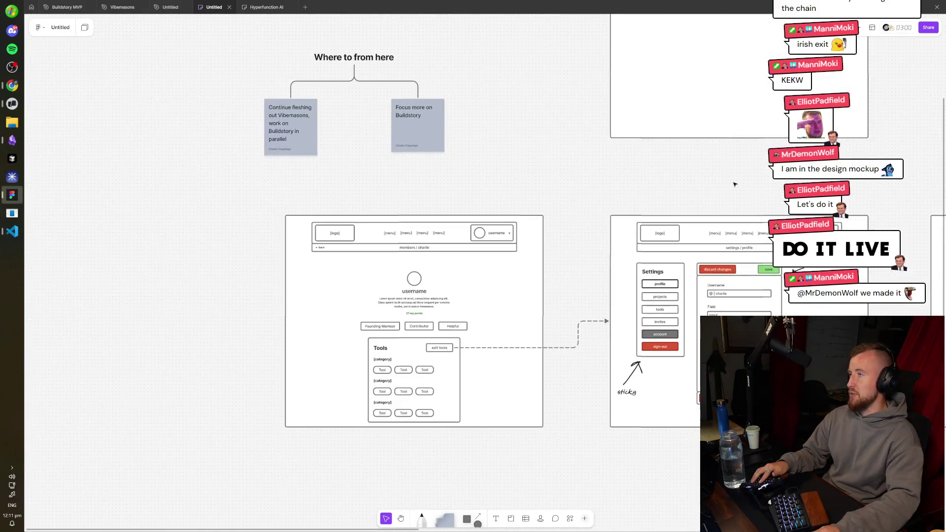
scroll(735, 185, down, 5)
scroll(201, 224, right, 10)
scroll(201, 225, up, 5)
scroll(201, 225, down, 5)
scroll(289, 268, up, 3)
scroll(619, 306, down, 3)
drag(732, 339, 470, 93)
- Drag the selected circles to the top-right above the wireframe frames and deselect them
mouse_move(500, 196)
mouse_down()
mouse_move(687, 213)
mouse_move(572, 95)
mouse_up()
drag(596, 143, 602, 143)
click(552, 400)
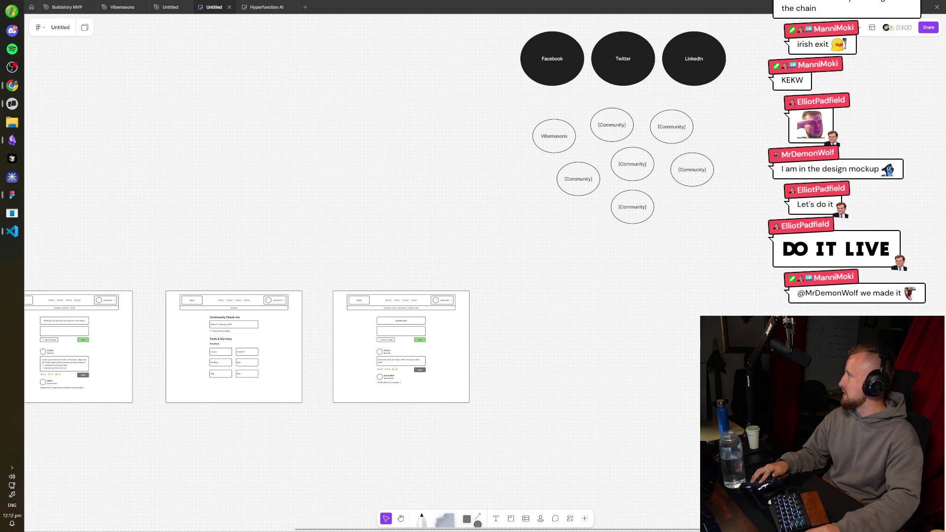
key(alt+Tab)
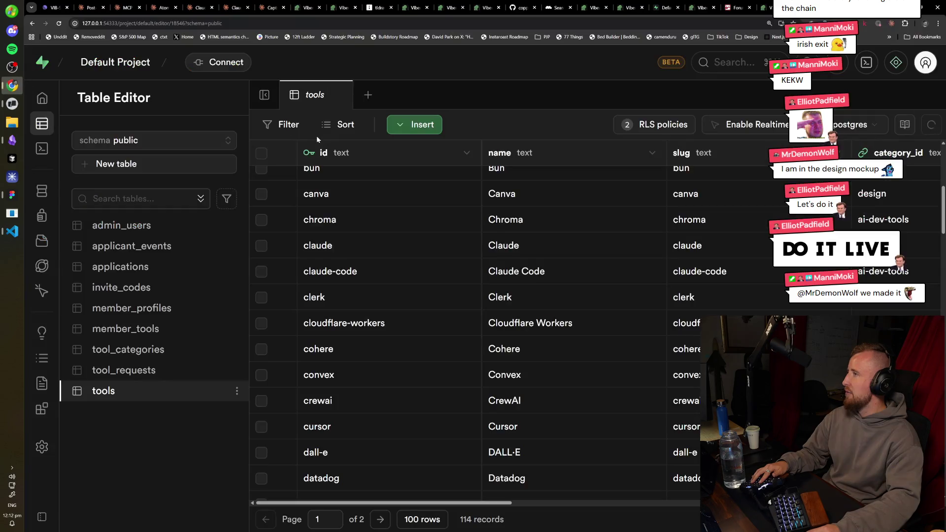
- Load twitter.com in a new Chrome tab
key(ctrl+t)
text(twitter.com/)
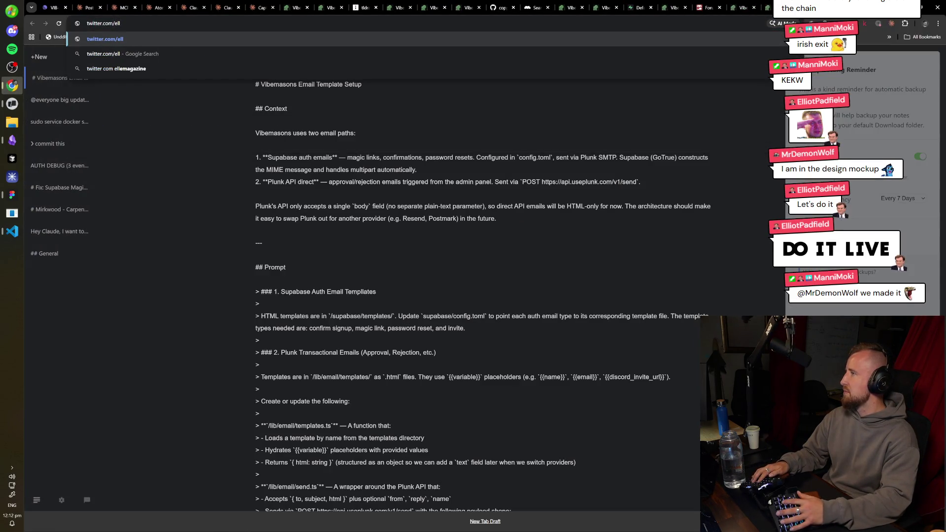
key(Return)
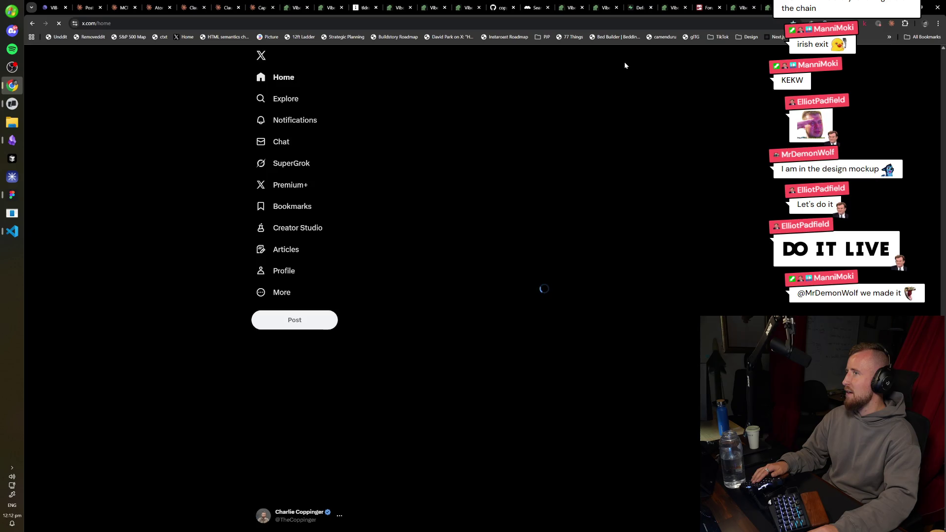
- Search X for 'elliot' and open the matching account's profile
click(625, 61)
text(elliot)
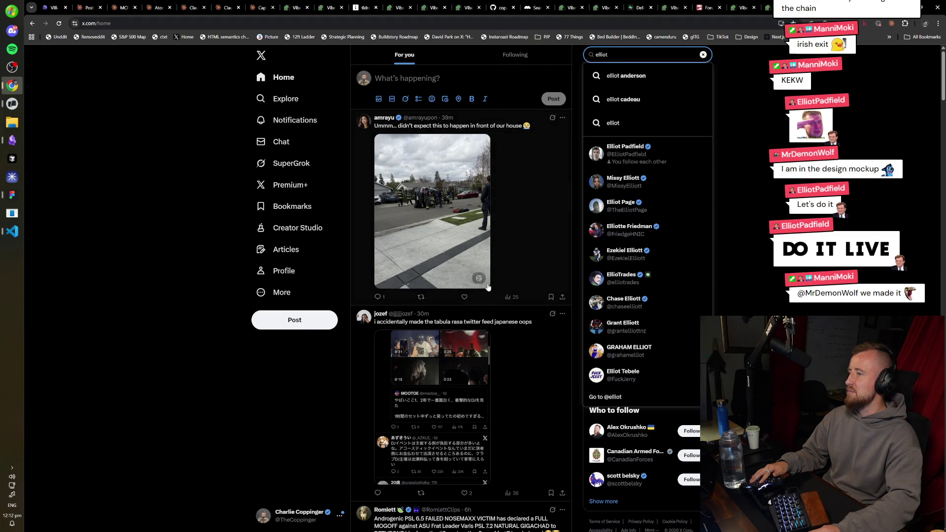
click(464, 297)
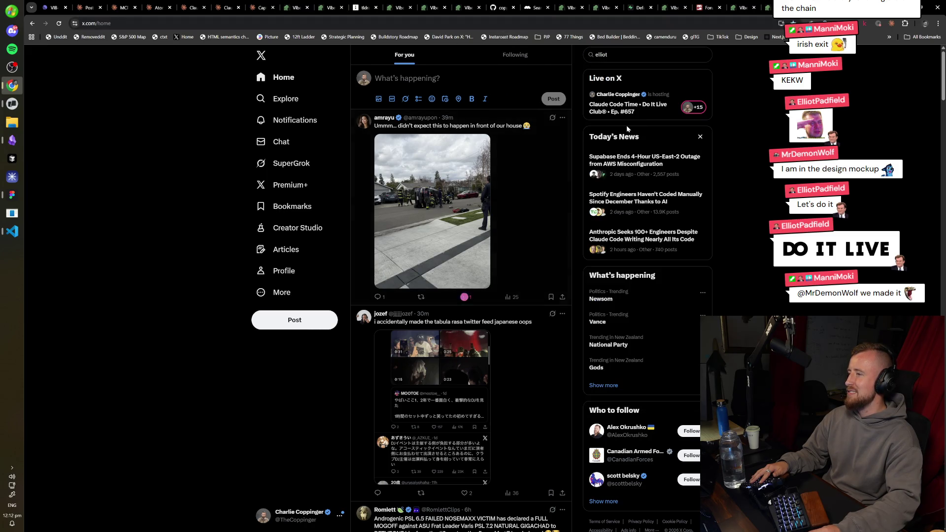
click(635, 57)
click(621, 155)
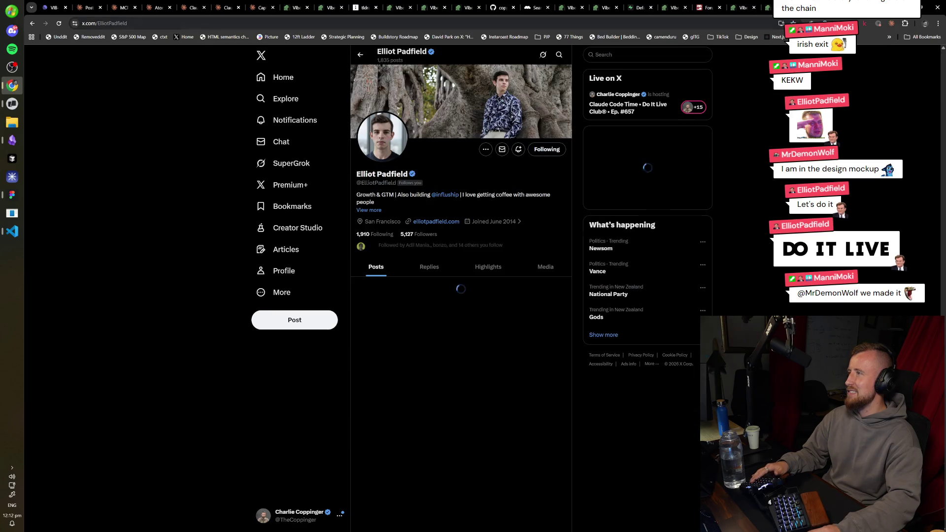
key(ctrl+l)
key(Escape)
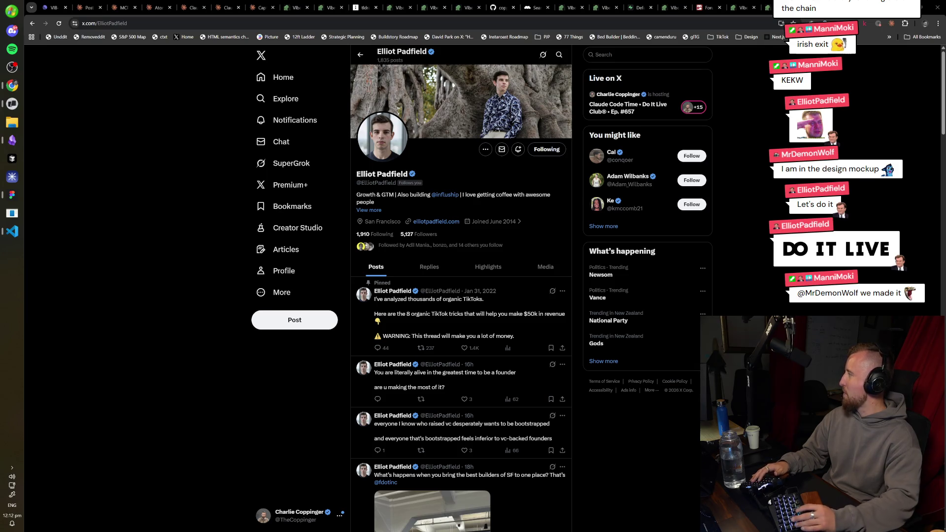
scroll(487, 382, down, 2)
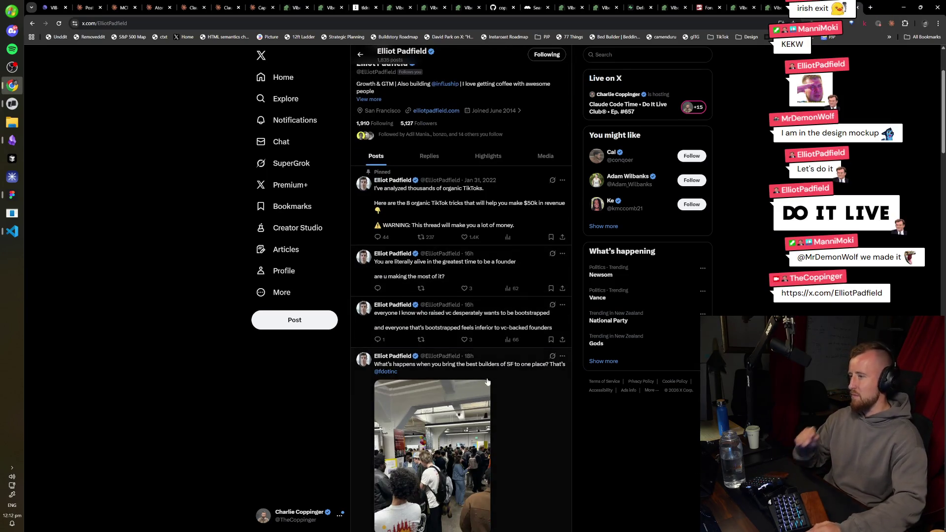
scroll(487, 382, down, 2)
click(427, 383)
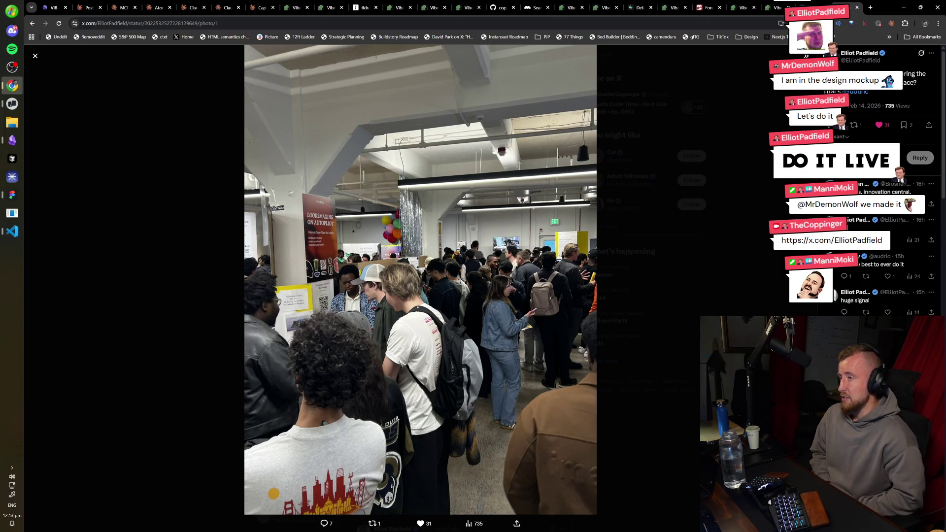
key(Escape)
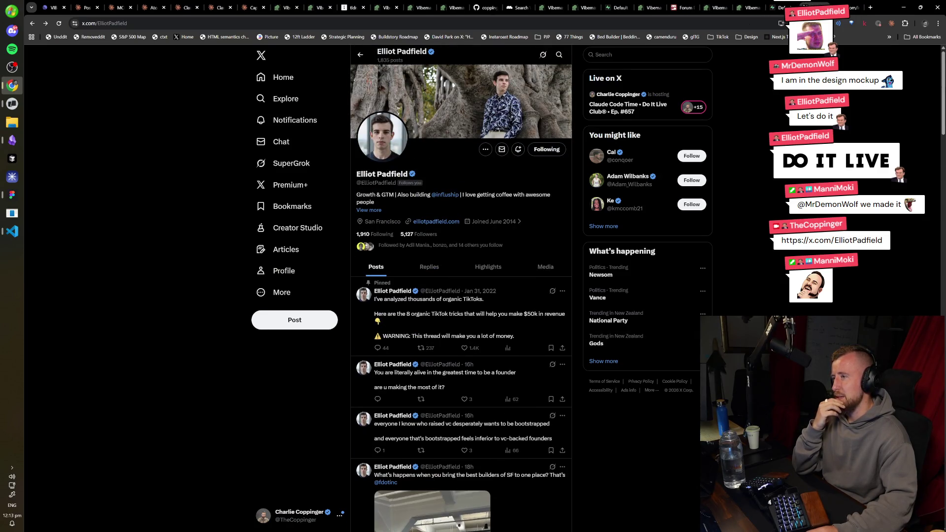
click(445, 194)
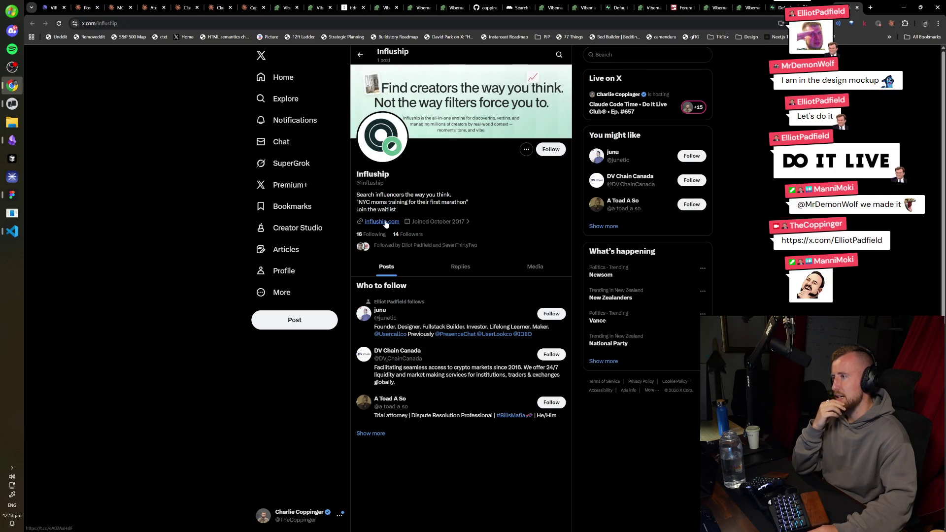
click(382, 222)
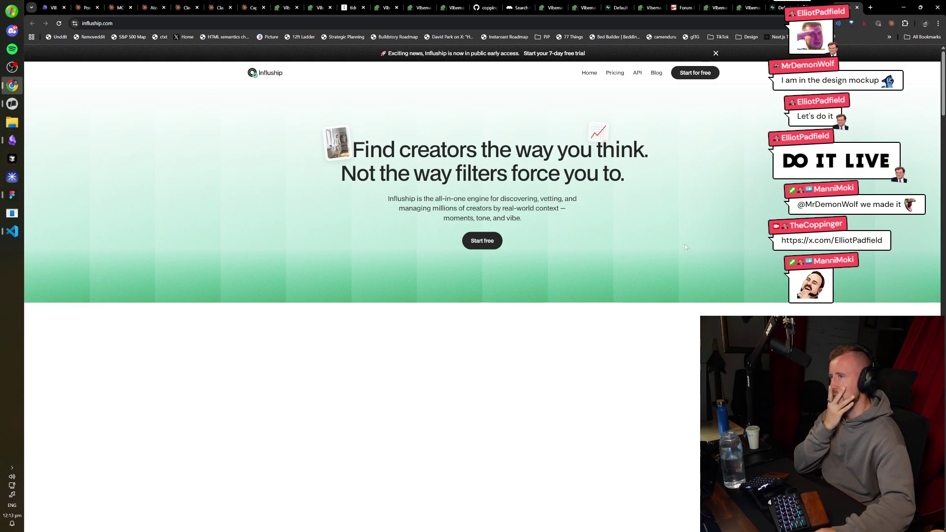
- Scroll down through the influship.com landing page and back up
scroll(685, 246, down, 5)
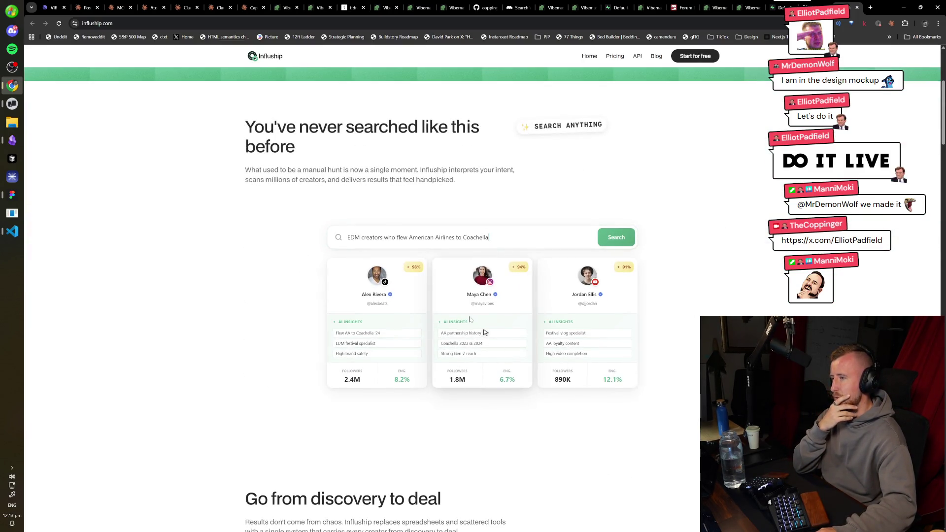
scroll(485, 333, down, 2)
scroll(723, 305, down, 7)
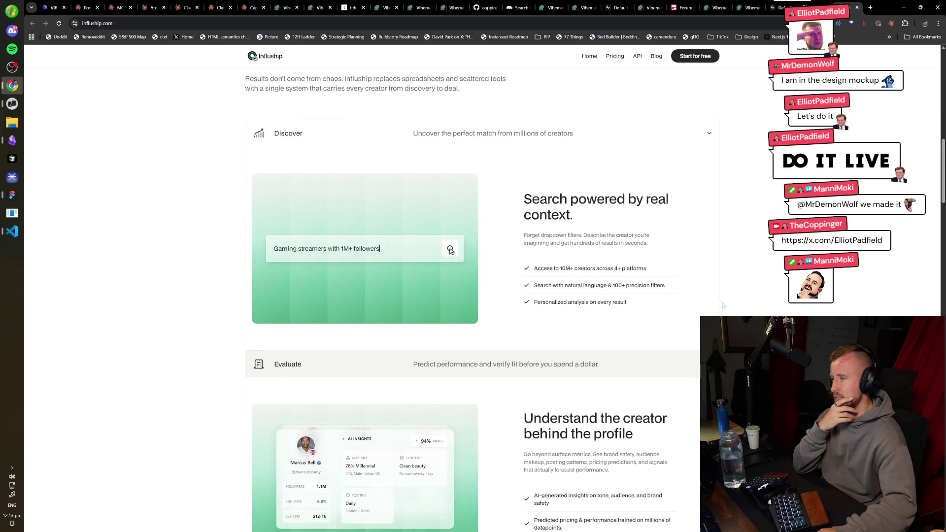
scroll(722, 305, down, 8)
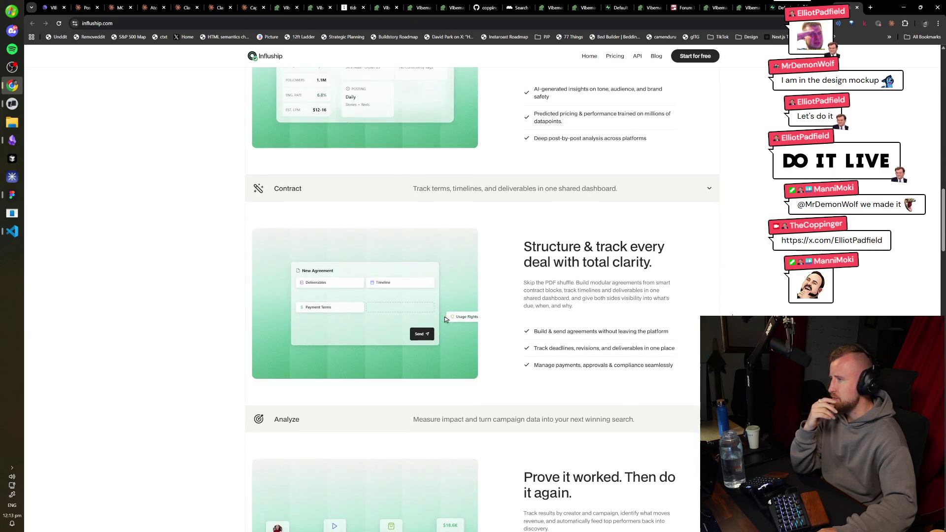
scroll(265, 233, down, 3)
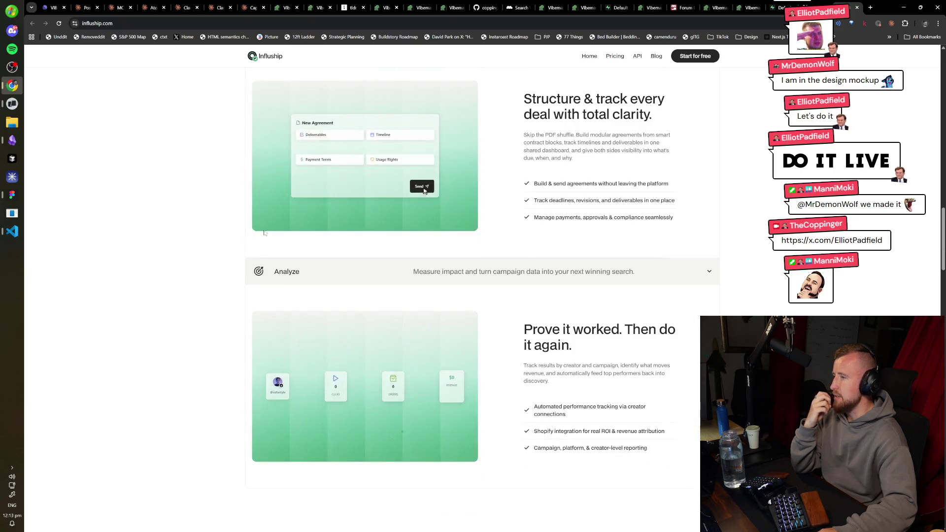
scroll(766, 271, down, 7)
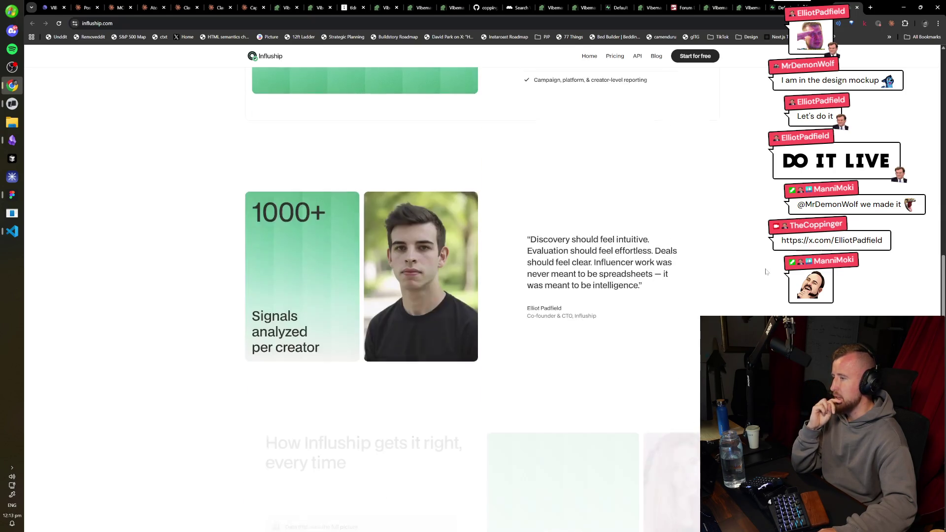
scroll(767, 272, down, 4)
scroll(766, 272, down, 3)
scroll(756, 119, up, 20)
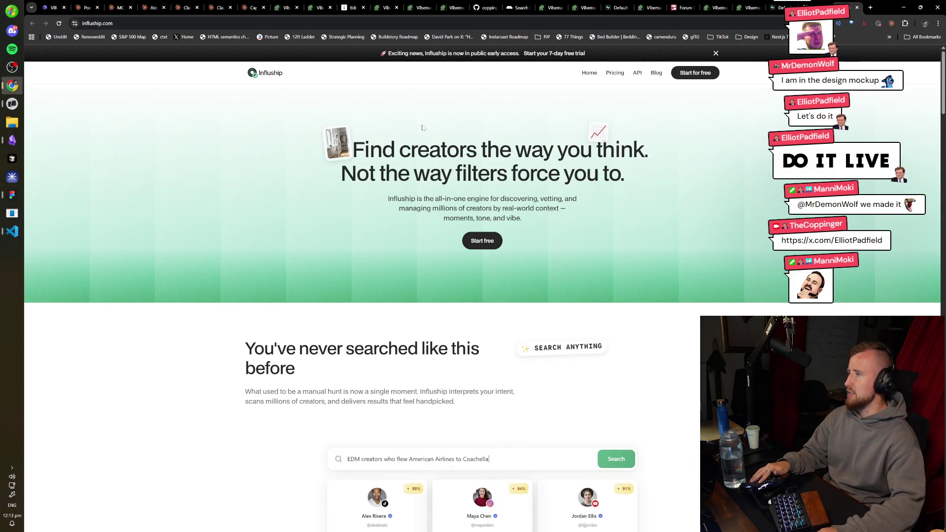
- Select the Influship hero headline and intro text, then return to the Figma board
key(alt+Tab)
key(alt+Tab)
drag(345, 143, 567, 208)
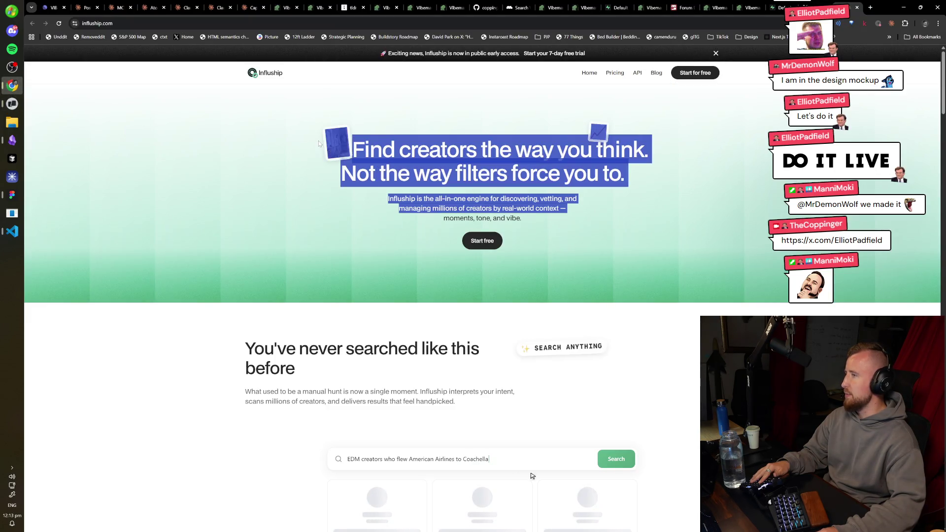
click(725, 56)
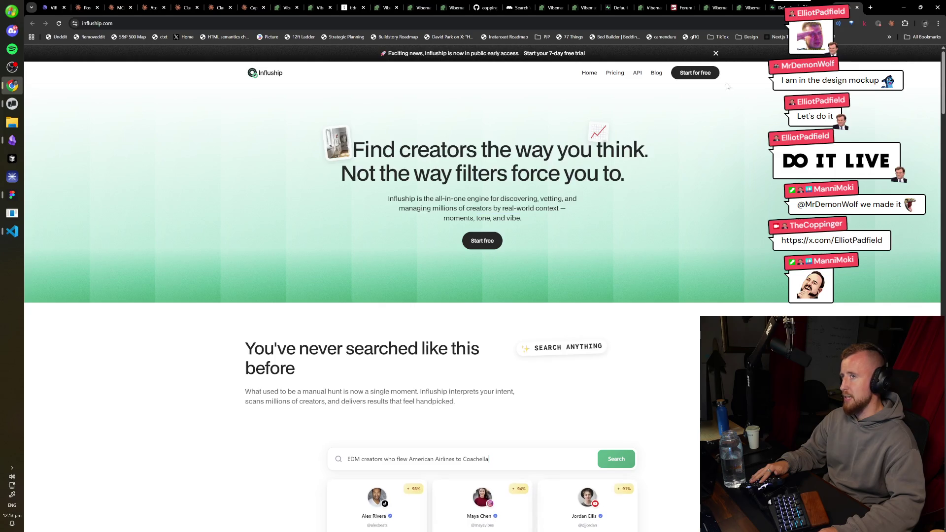
key(alt+Tab)
key(alt+Tab)
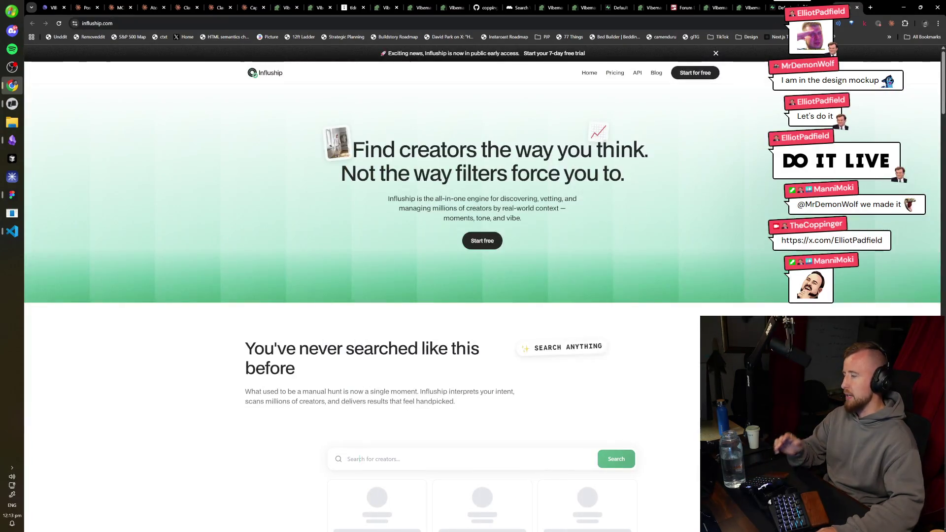
click(13, 194)
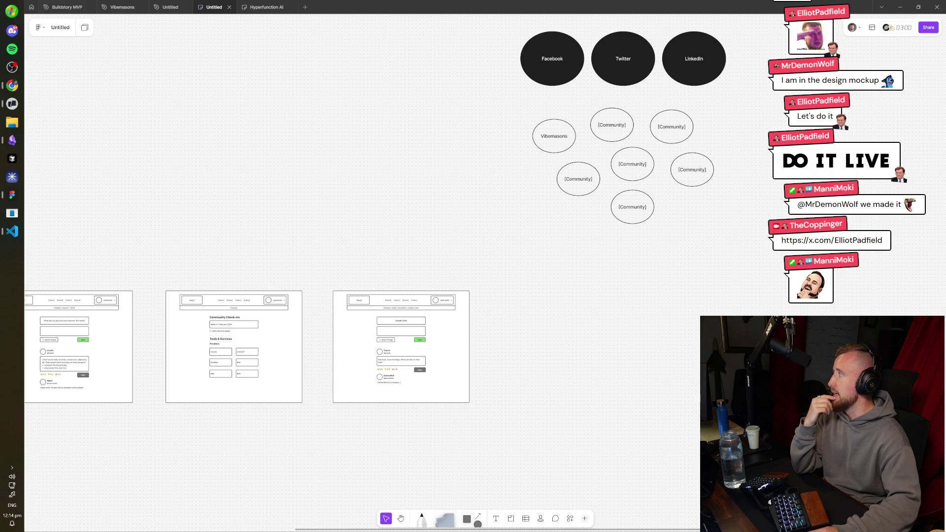
- Zoom the board onto the members/charlie profile wireframe before switching to Obsidian
scroll(486, 309, down, 3)
scroll(443, 222, right, 3)
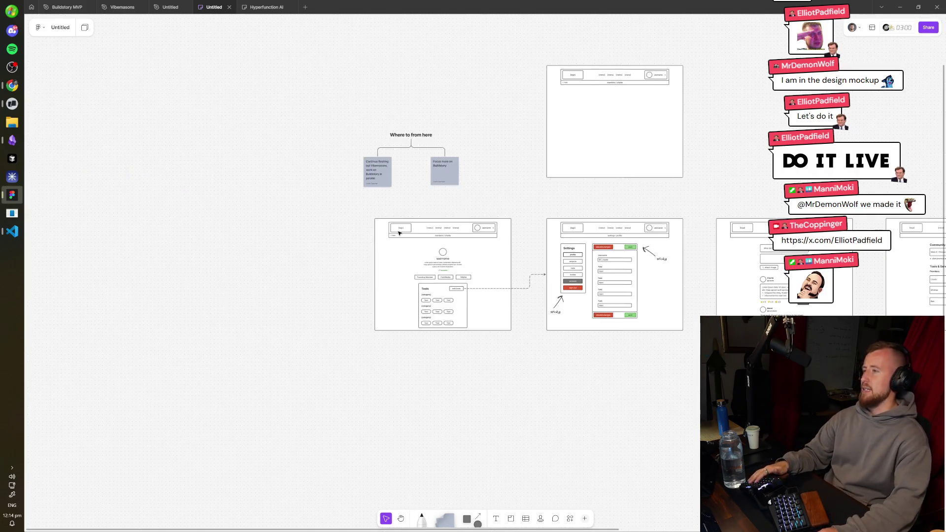
scroll(434, 196, up, 5)
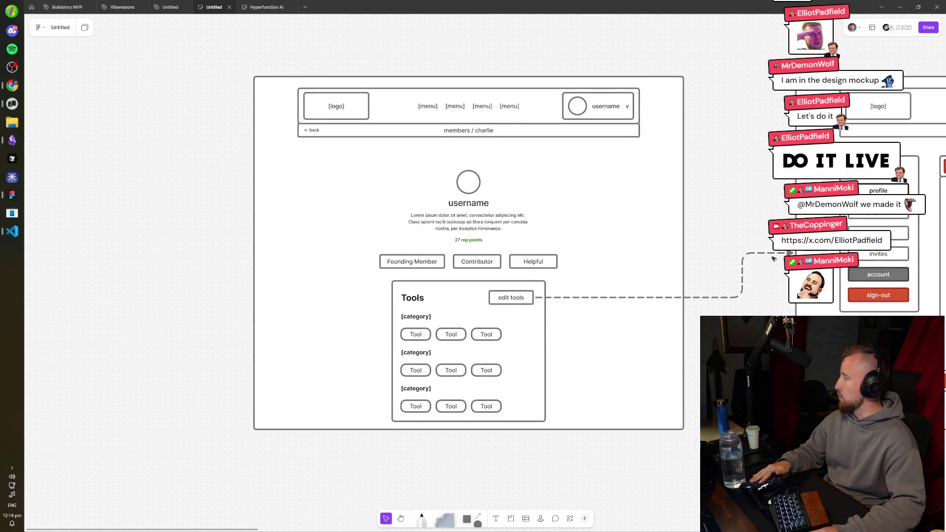
scroll(71, 132, up, 2)
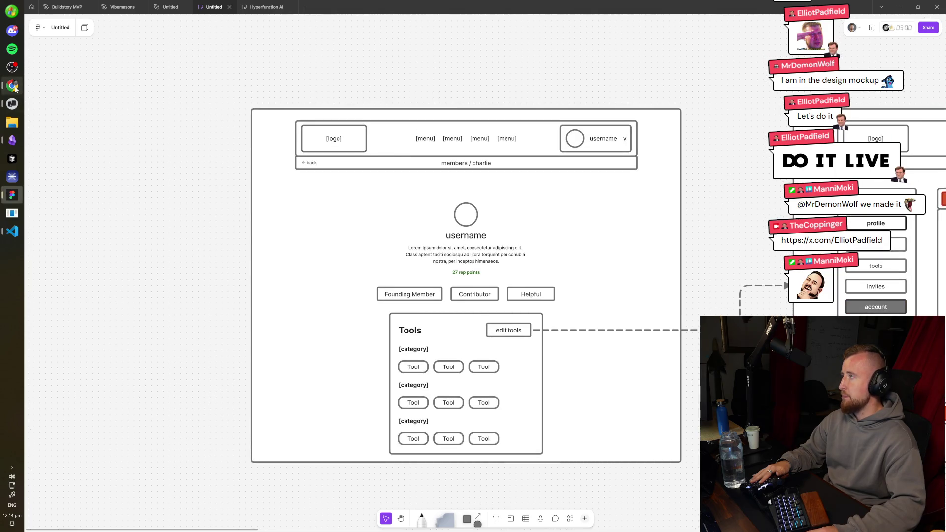
click(12, 140)
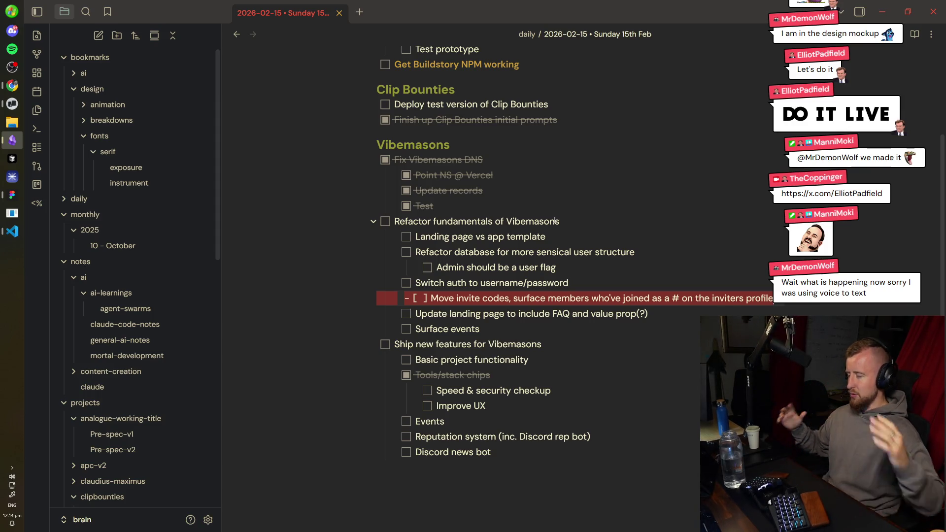
- Insert blank lines after the Clip Bounties tasks and above its heading
scroll(554, 221, up, 3)
click(552, 218)
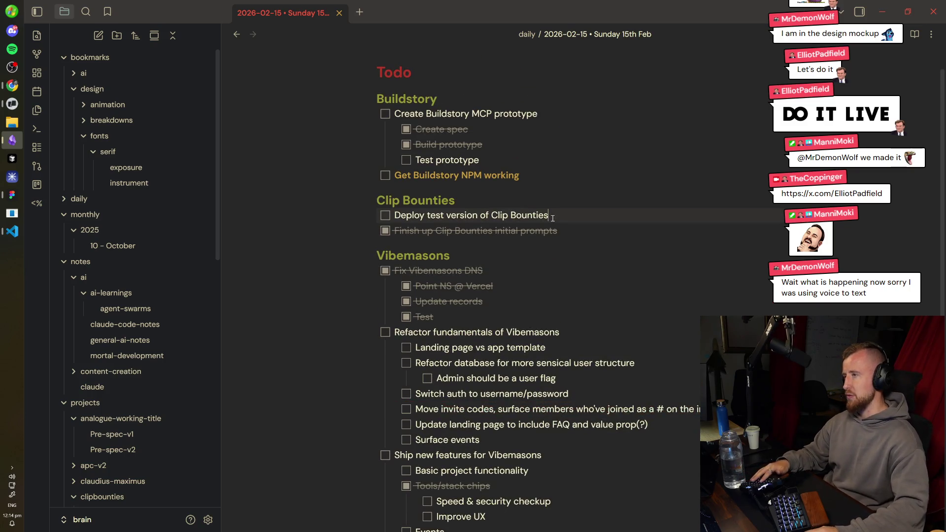
key(Down)
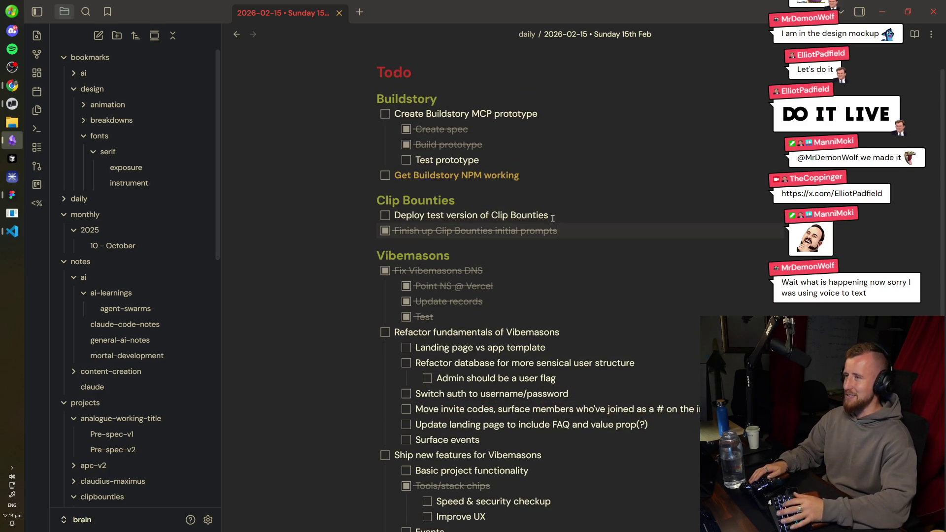
key(Return)
key(Up)
key(Up)
key(Up)
key(End)
key(Return)
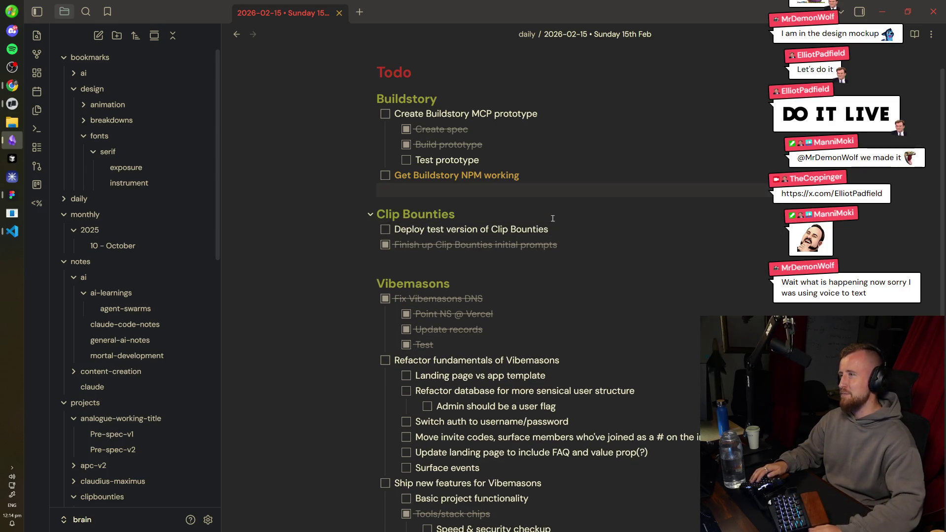
- Put the caret on the empty line above the Vibemasons heading
scroll(590, 237, up, 2)
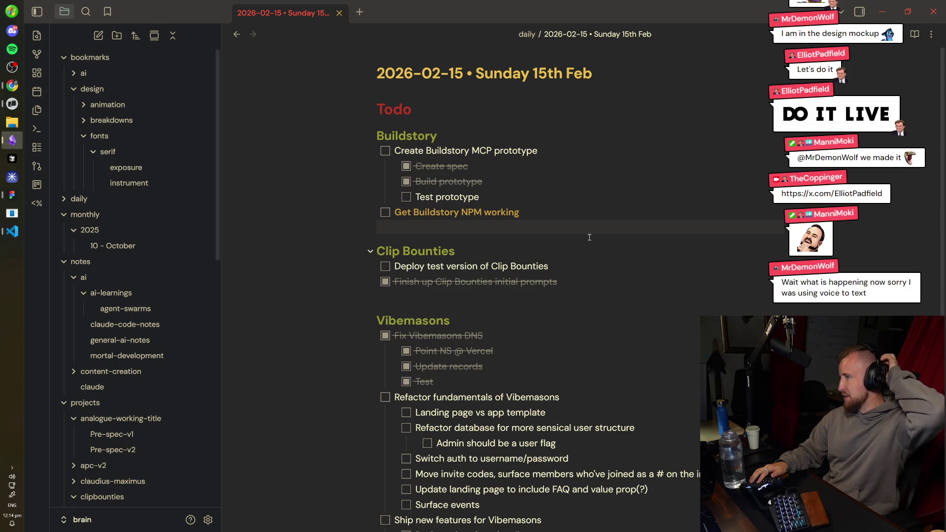
scroll(589, 237, down, 3)
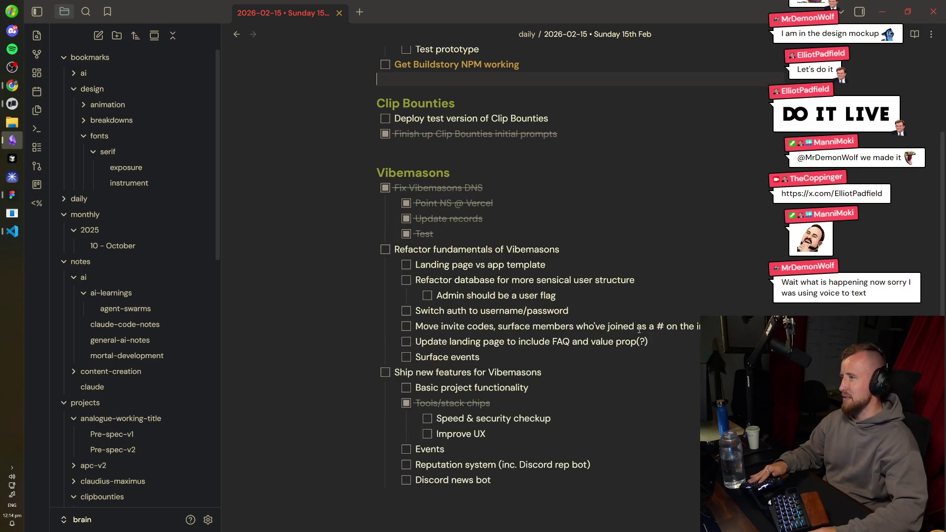
drag(683, 483, 378, 173)
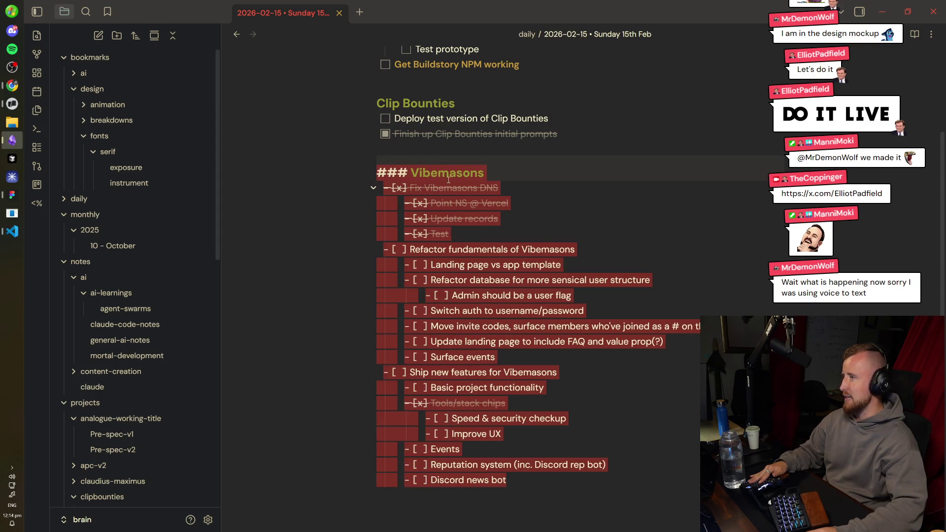
click(490, 176)
click(523, 148)
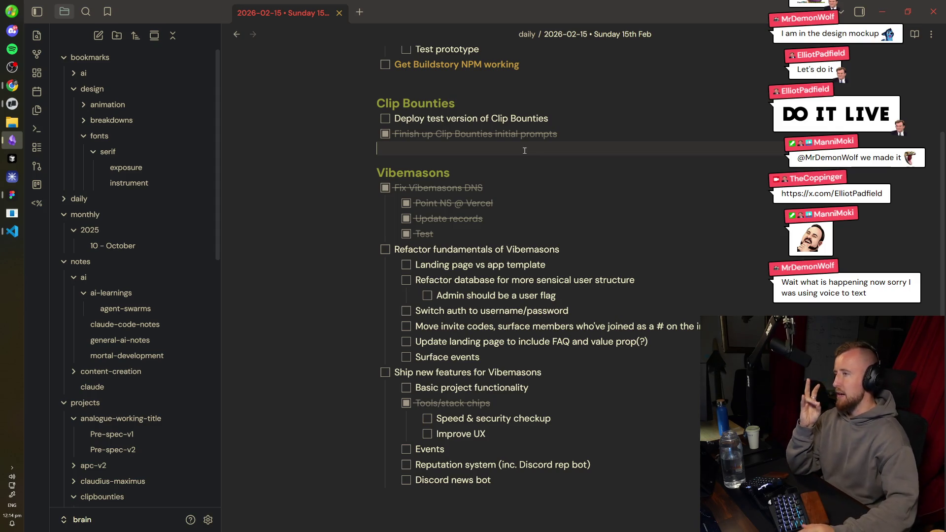
- Select the Buildstory section and place the caret on its Buildstory NPM task line
scroll(564, 267, up, 3)
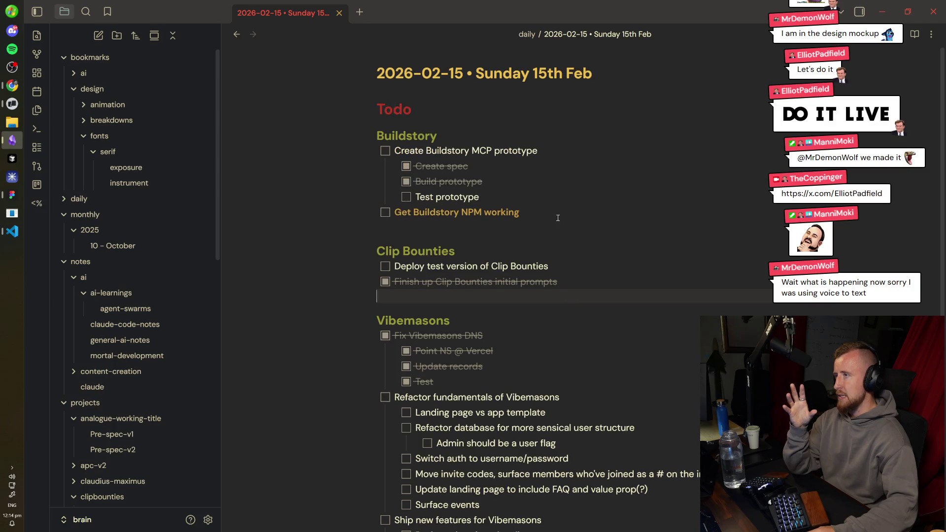
mouse_move(567, 213)
mouse_down()
mouse_move(382, 158)
mouse_move(356, 137)
mouse_up()
drag(611, 215, 383, 149)
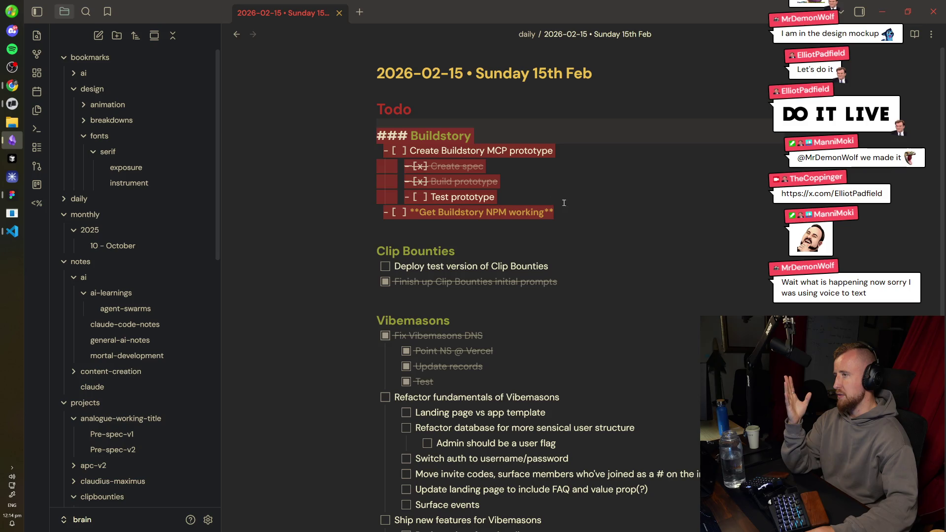
click(592, 217)
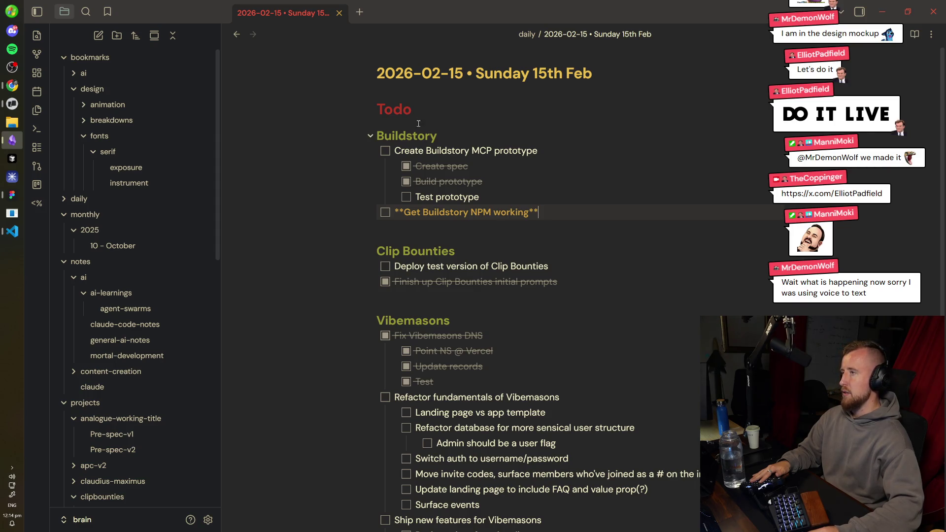
click(9, 88)
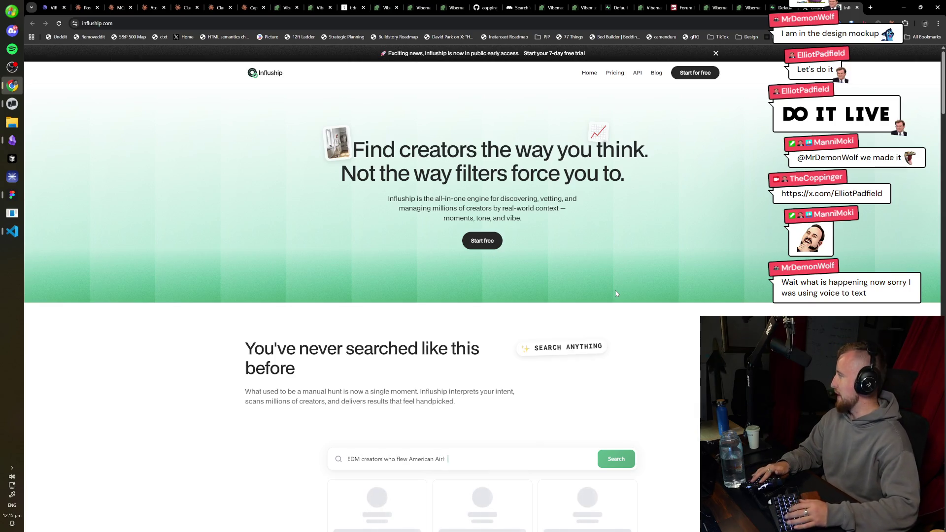
- Load buildstory.com in a new tab and zoom the page to 125%
key(ctrl+t)
text(buildstory.com)
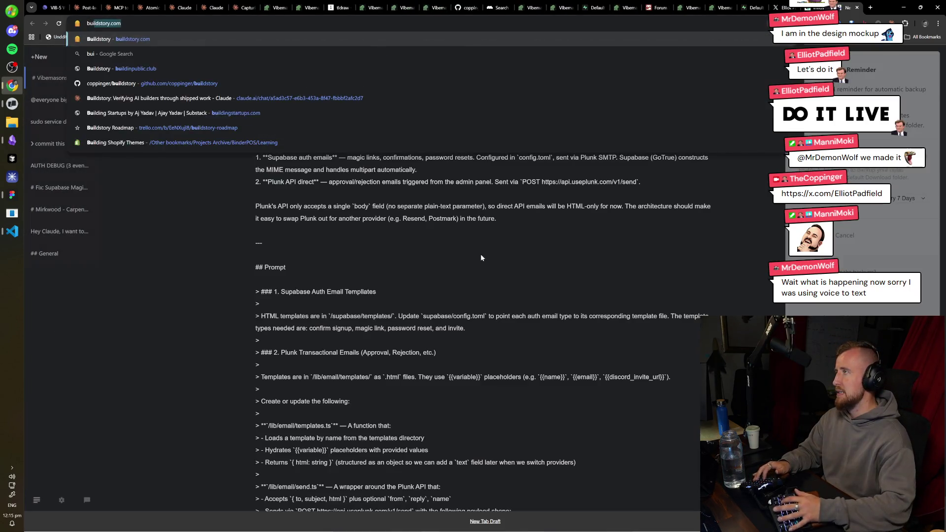
key(ctrl+0)
key(ctrl+equal)
key(ctrl+equal)
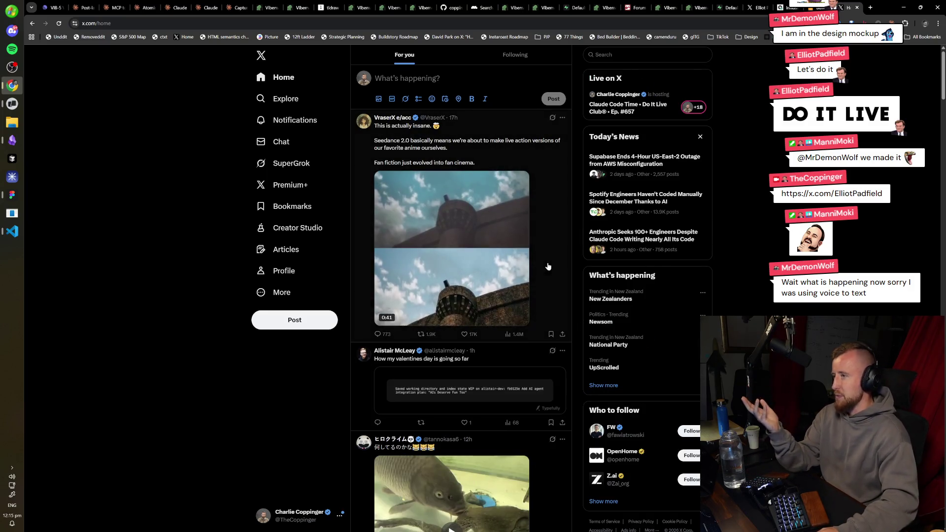
- Open your own X profile and scroll down through its recent posts
click(308, 276)
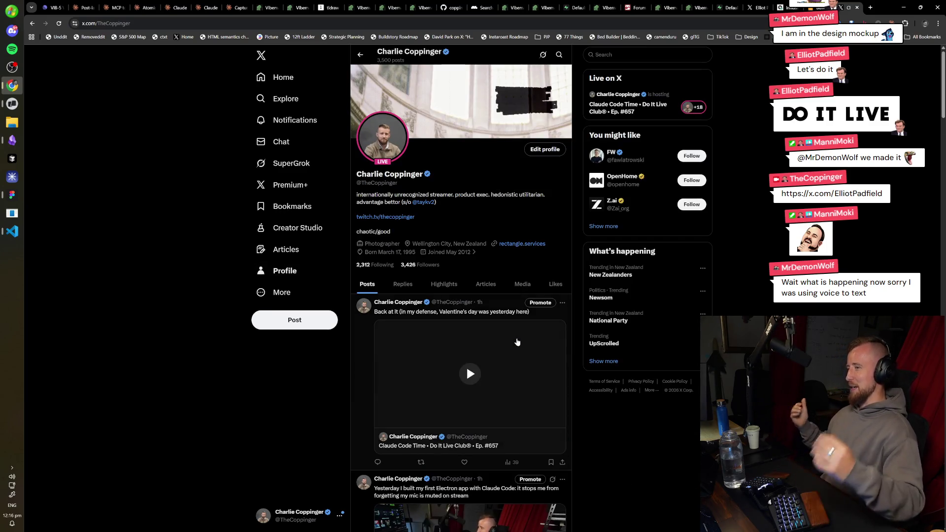
scroll(676, 403, down, 4)
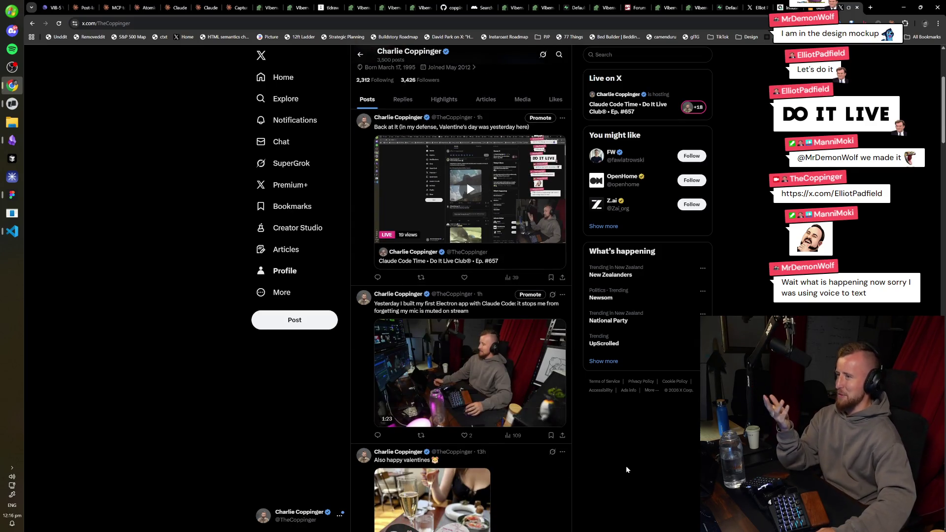
scroll(640, 448, down, 8)
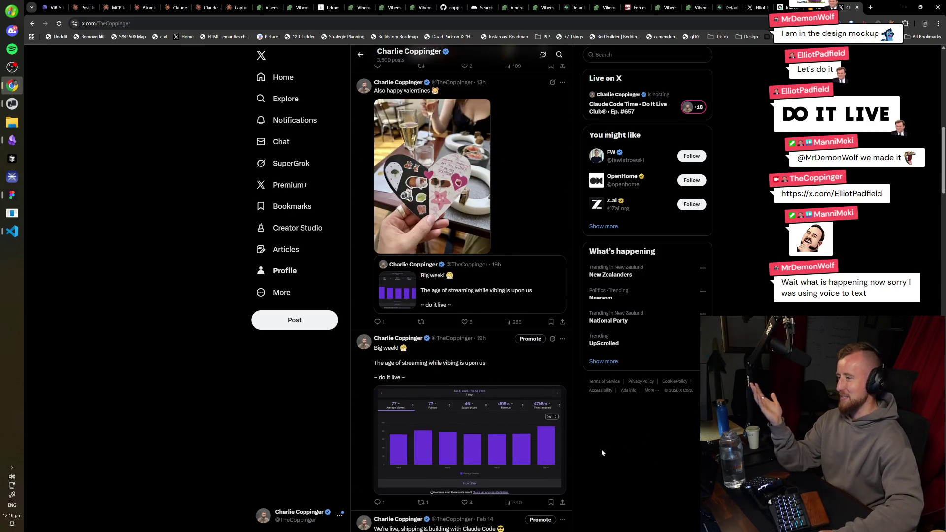
scroll(602, 453, down, 9)
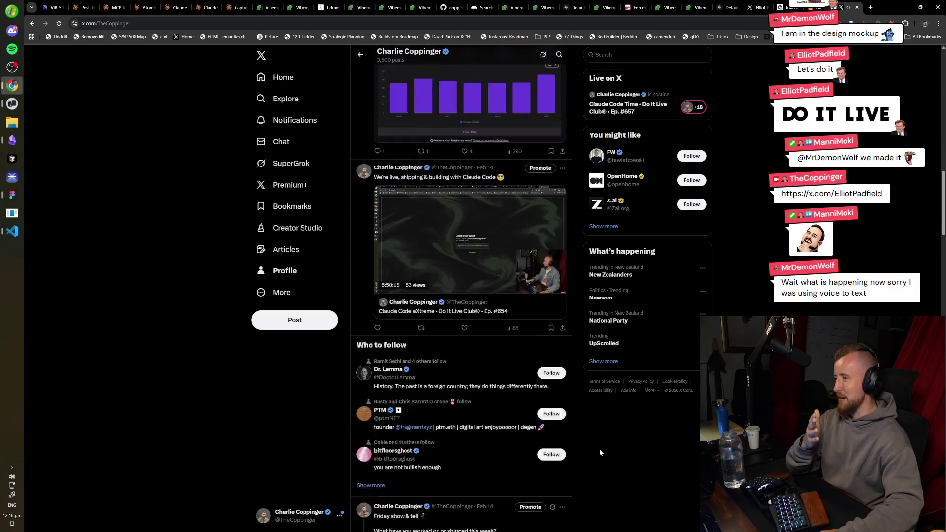
scroll(603, 452, down, 13)
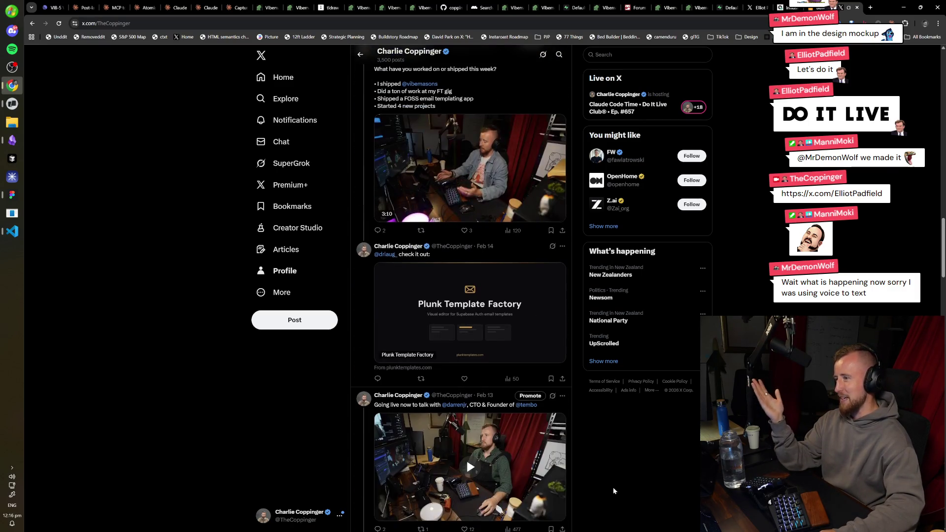
scroll(632, 489, down, 10)
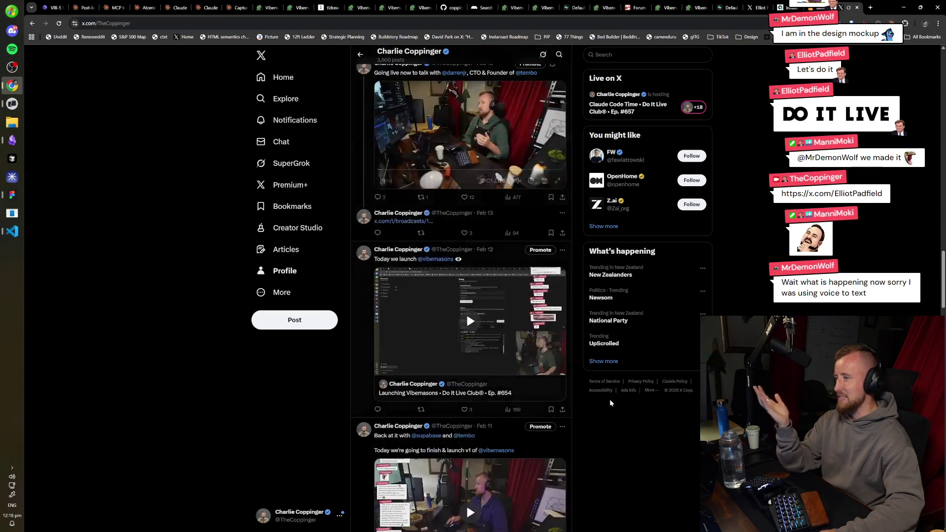
scroll(616, 465, down, 2)
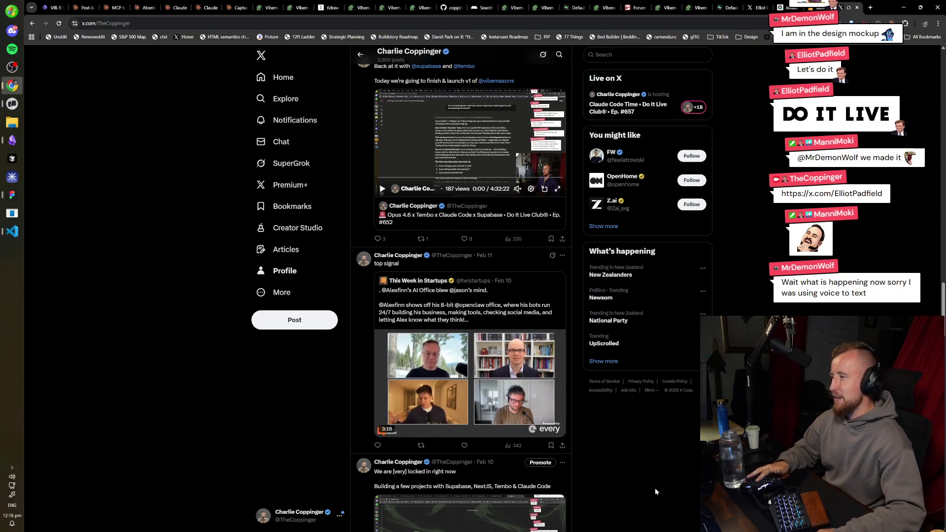
- Scroll back to the top of your profile and click into the X search bar
scroll(655, 488, up, 4)
scroll(653, 486, up, 5)
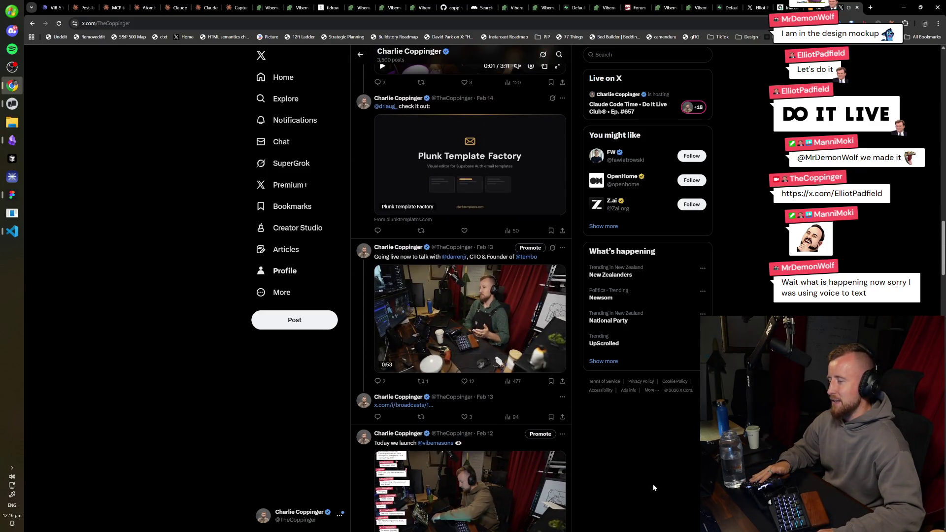
scroll(609, 505, up, 7)
scroll(612, 507, up, 15)
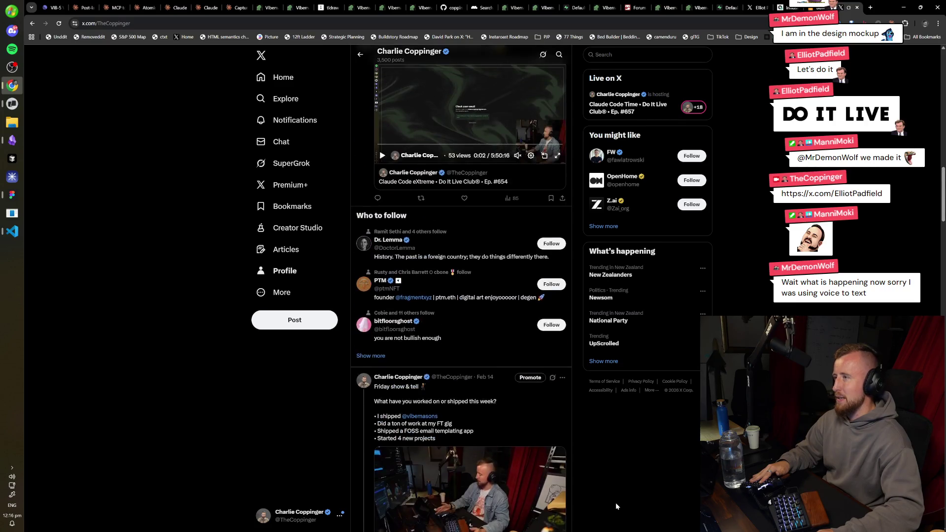
scroll(630, 507, up, 5)
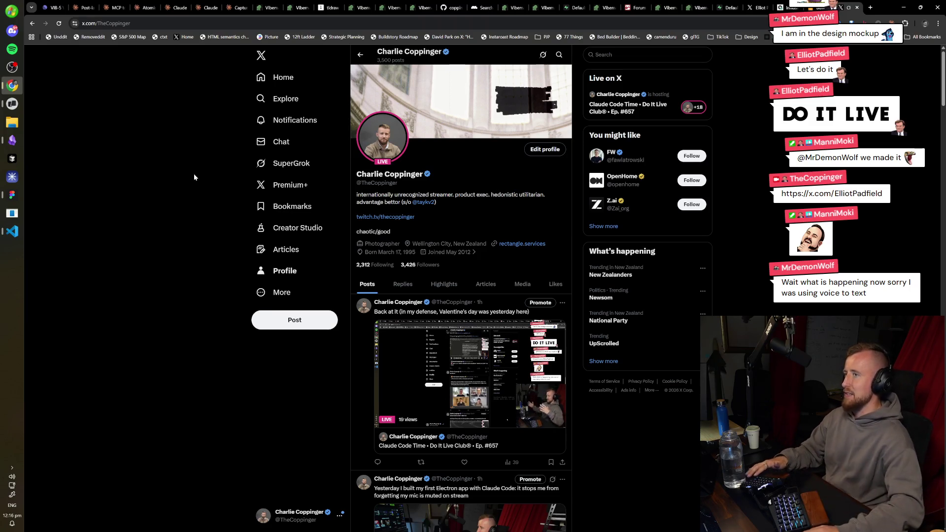
click(634, 56)
- Search X for 'tess', open the suggested account and scroll through its posts
text(tess)
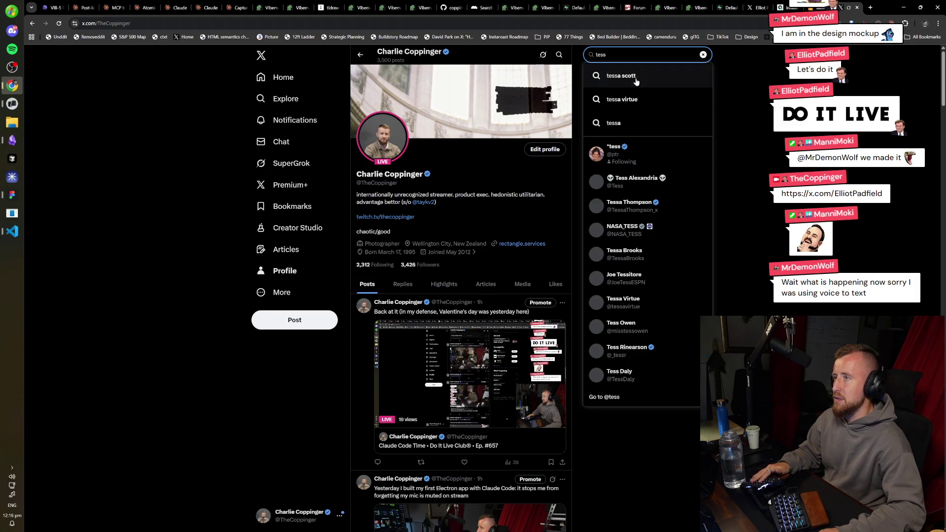
click(635, 146)
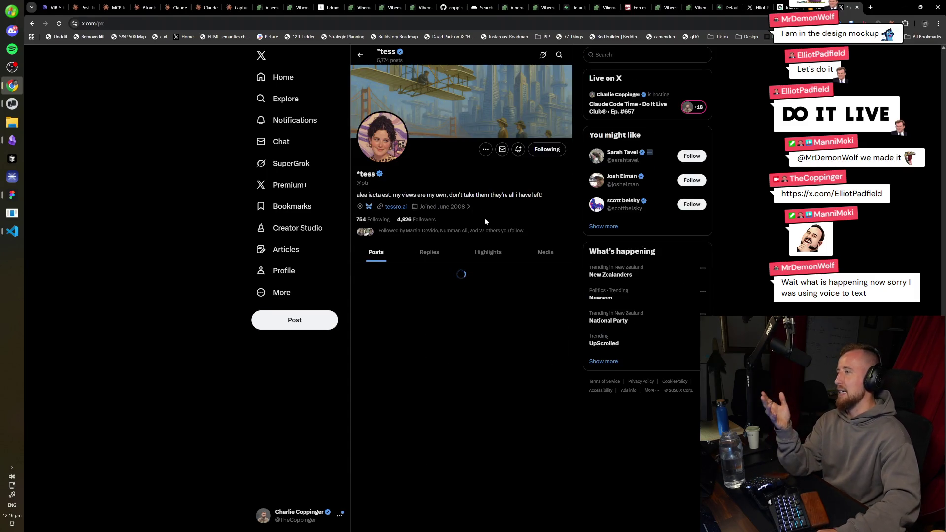
scroll(505, 231, down, 8)
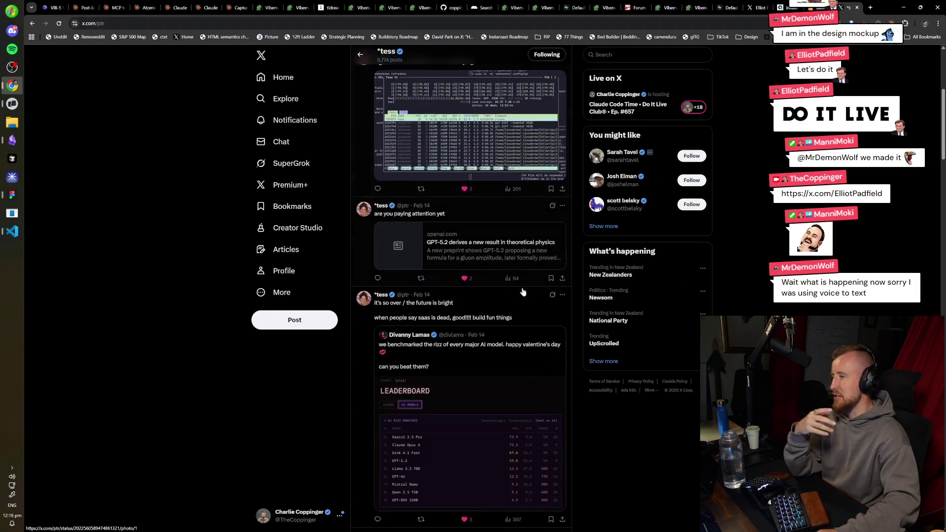
scroll(528, 343, down, 20)
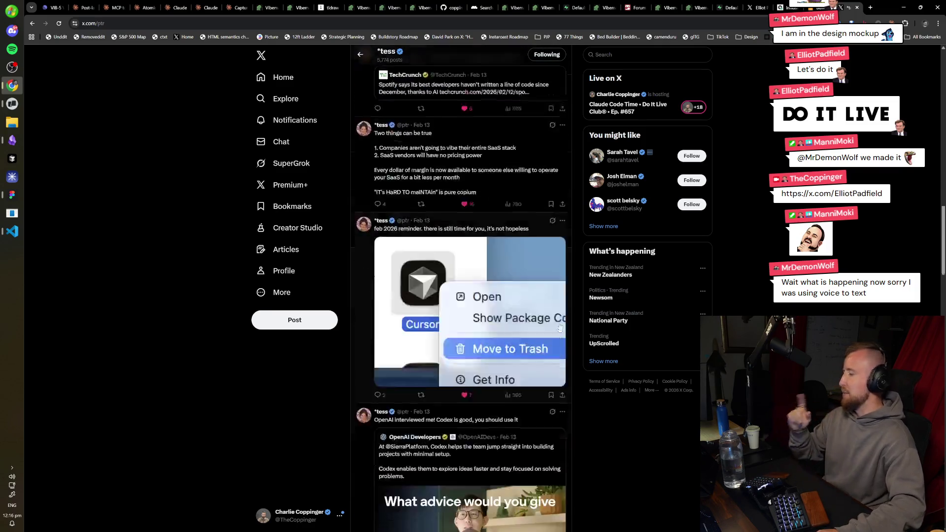
scroll(553, 331, down, 1)
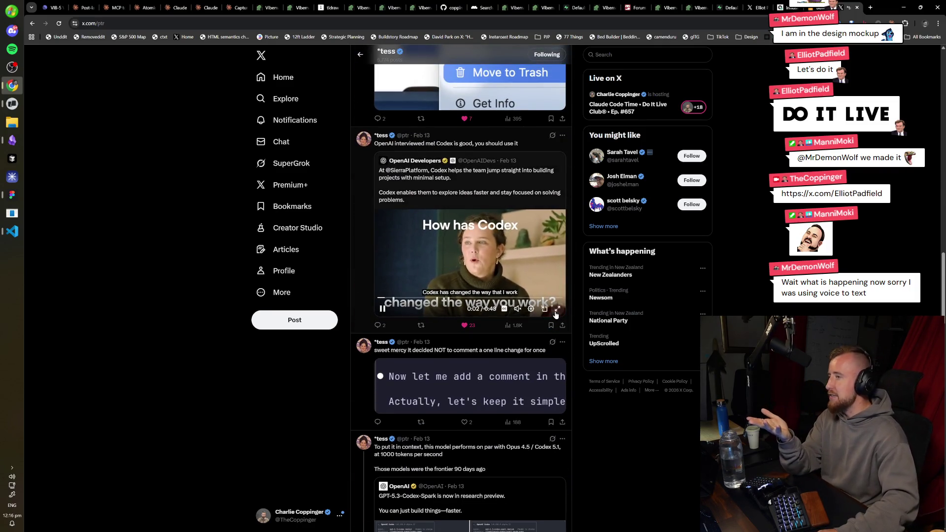
scroll(577, 365, down, 14)
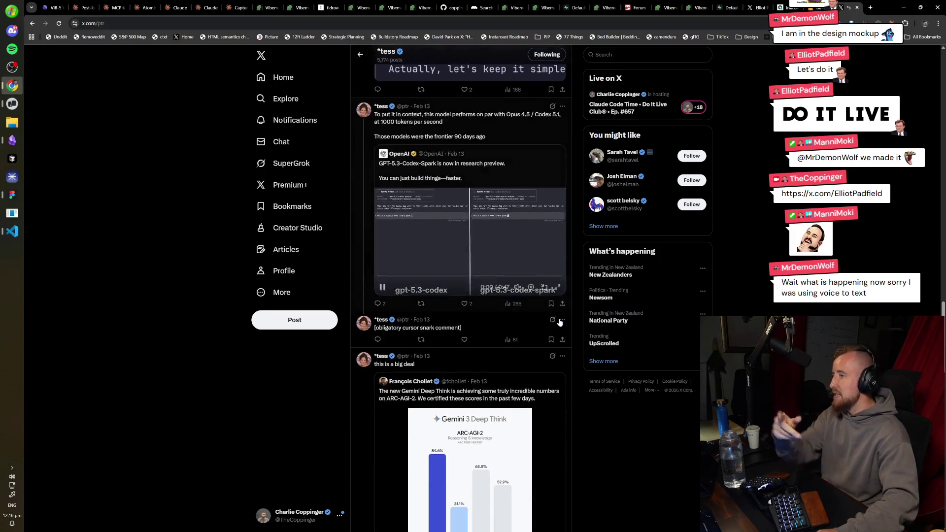
scroll(569, 364, down, 15)
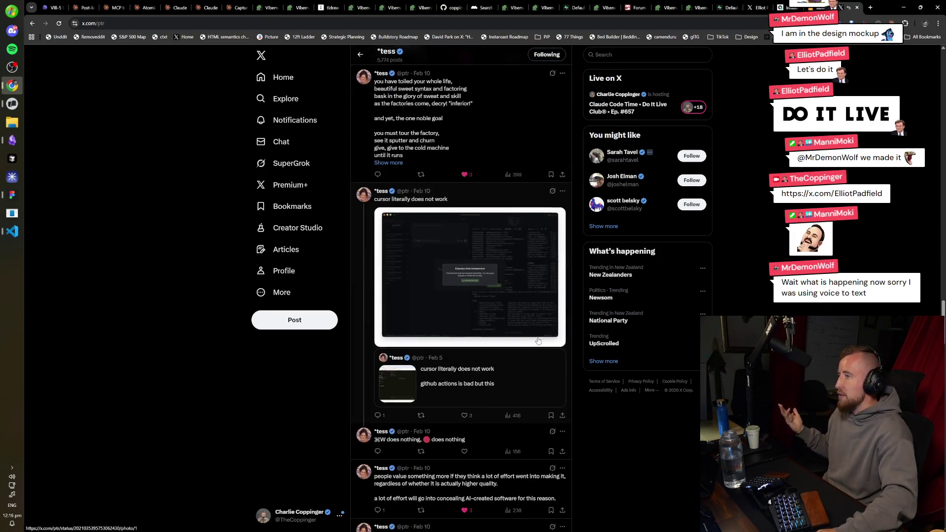
scroll(540, 352, down, 15)
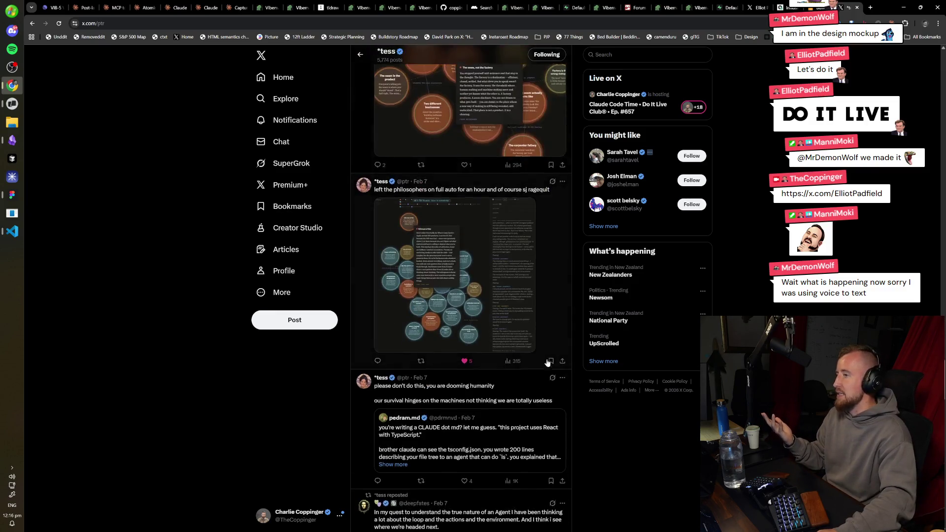
scroll(545, 367, down, 15)
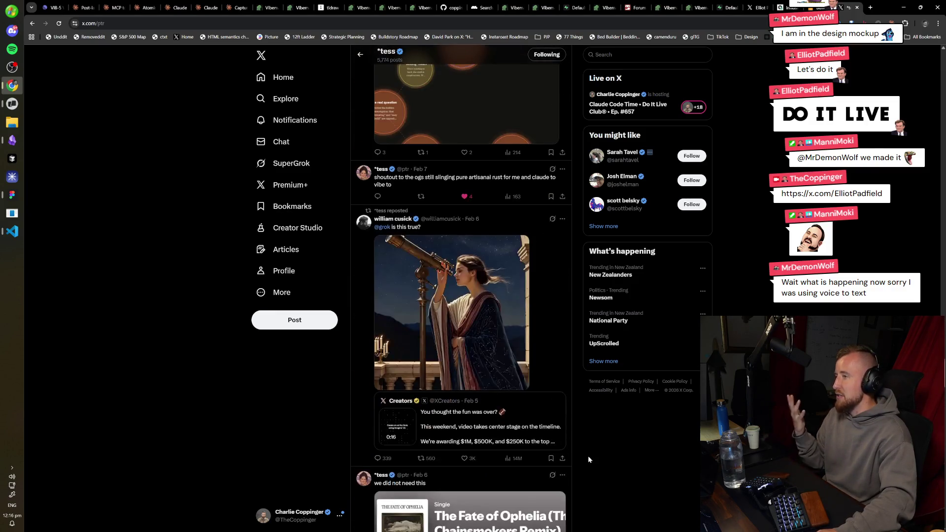
- Jump back to the profile top showing the pinned 'build software factories' post
key(Home)
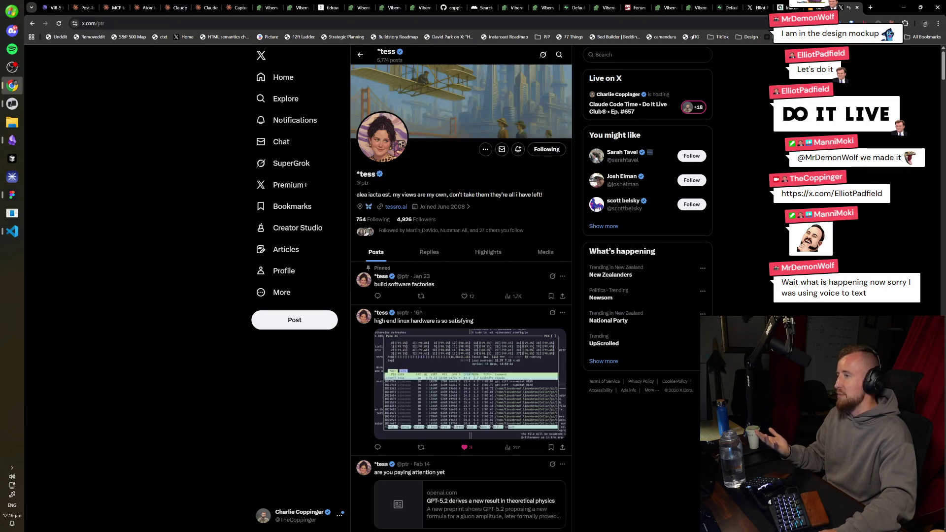
scroll(647, 329, down, 10)
scroll(647, 330, down, 15)
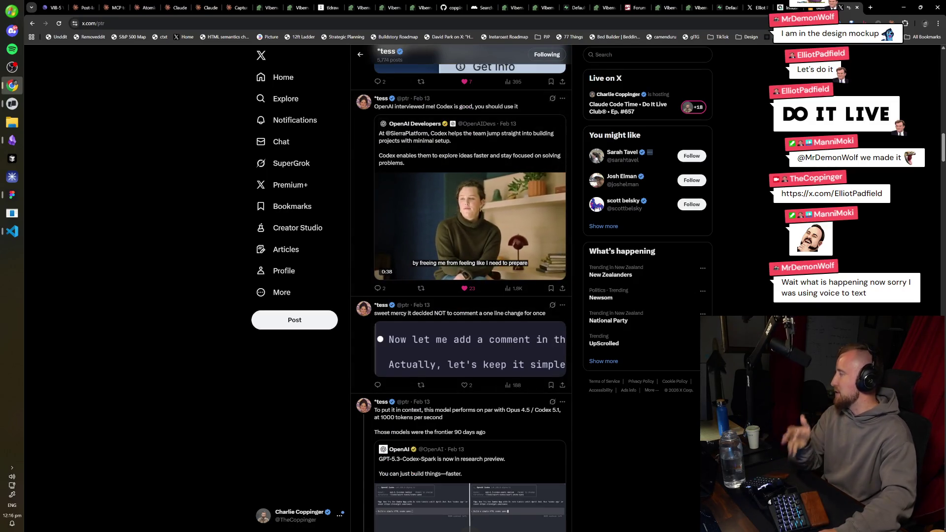
scroll(467, 268, down, 5)
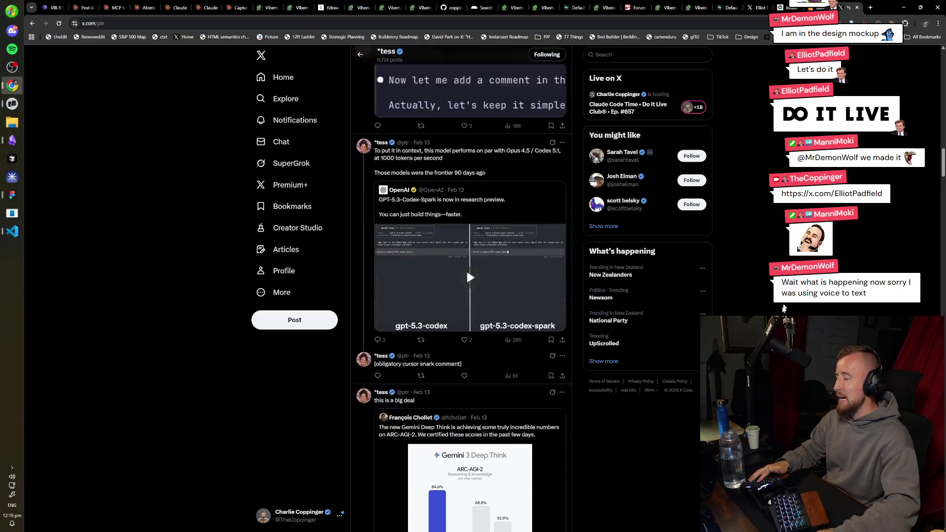
key(Home)
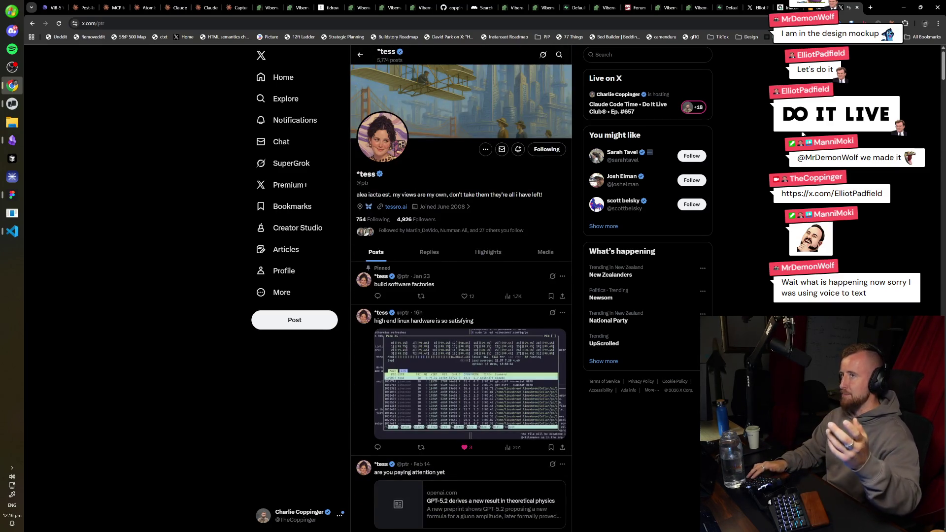
key(ctrl+shift+Tab)
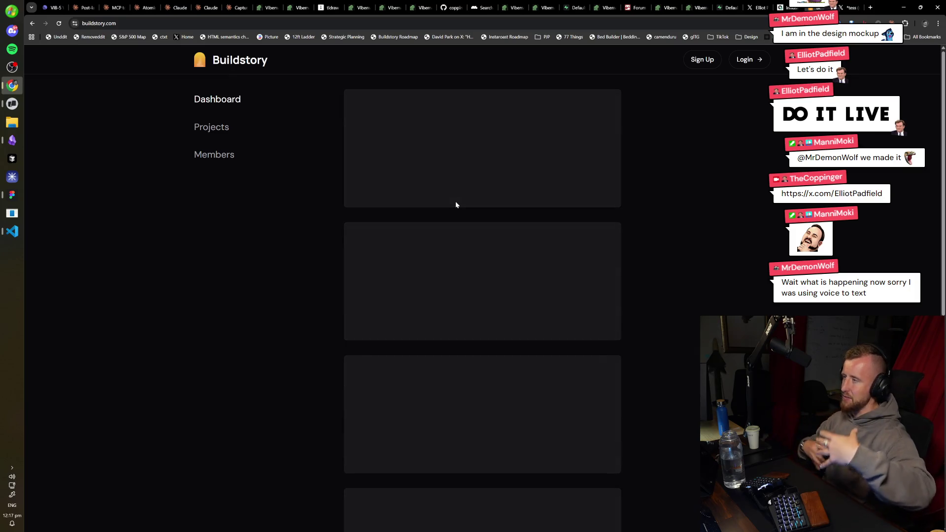
key(ctrl+Tab)
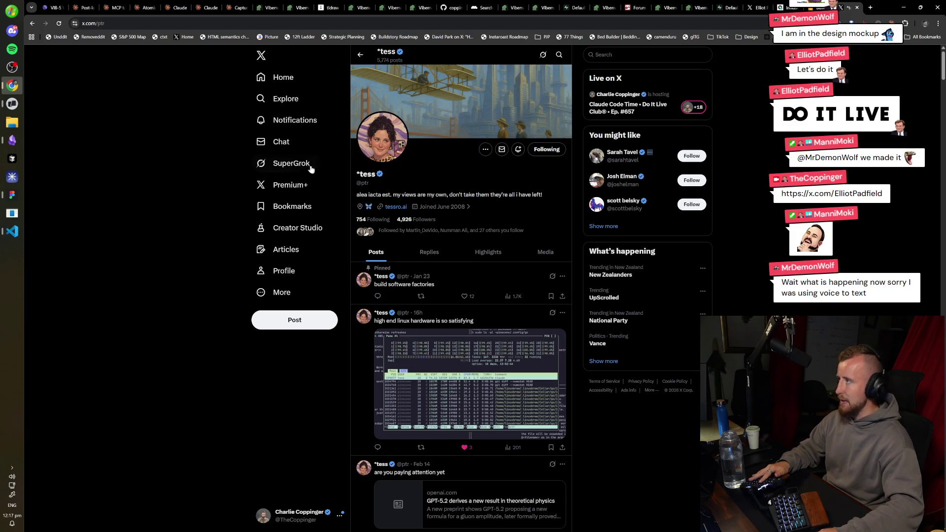
click(20, 105)
click(20, 105)
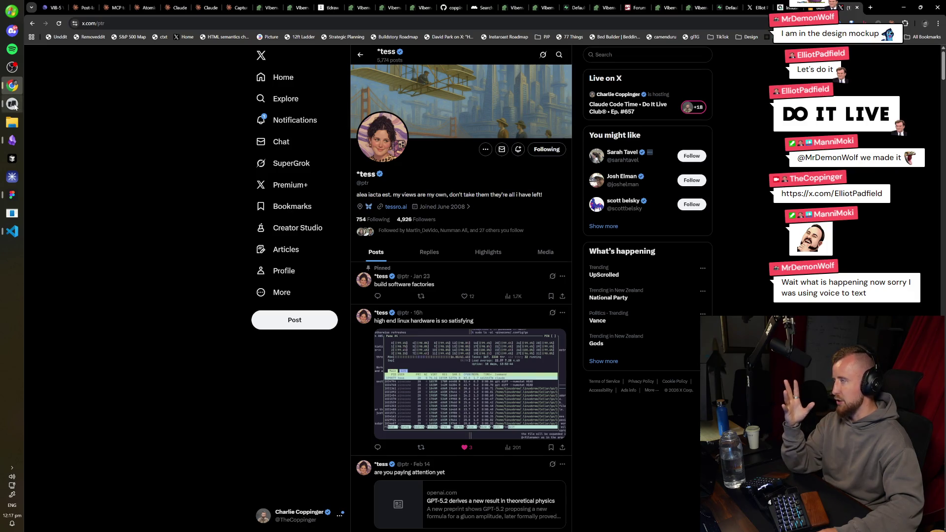
key(ctrl+shift+Tab)
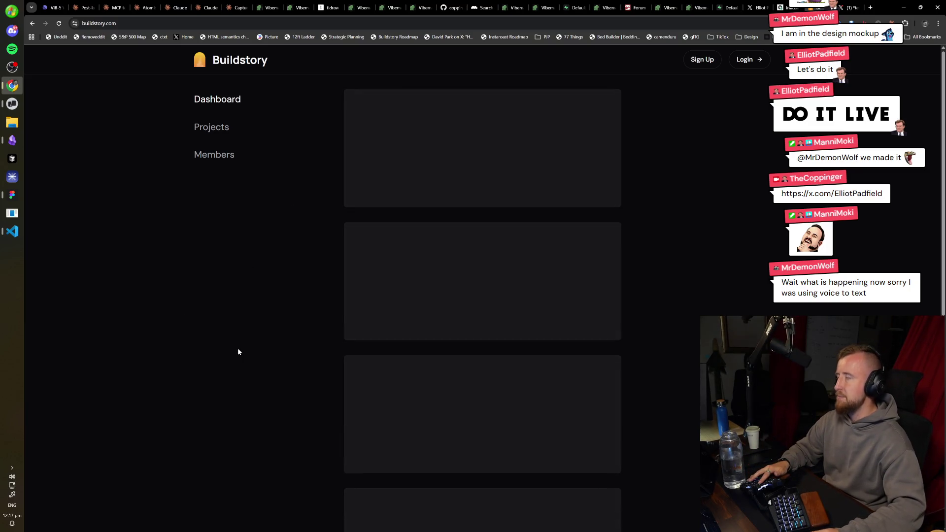
mouse_move(147, 155)
mouse_down()
mouse_move(186, 148)
mouse_move(139, 126)
mouse_up()
click(240, 252)
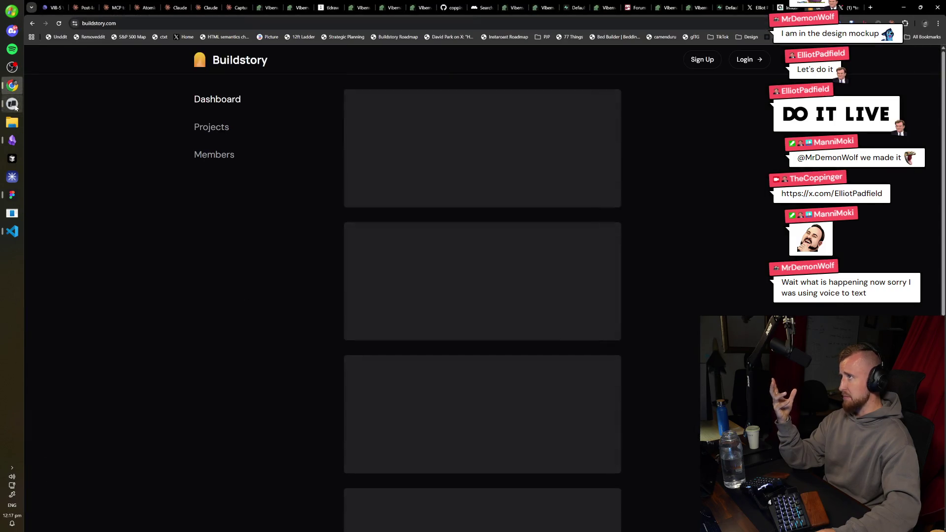
- Check the Warp terminal panes, then return to the Buildstory dashboard in Chrome
click(15, 107)
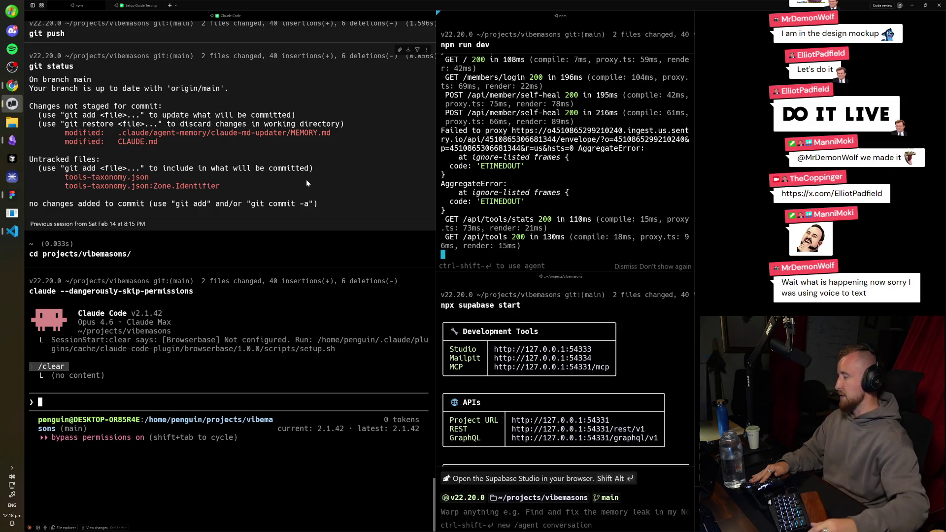
key(alt+Tab)
key(alt+Tab)
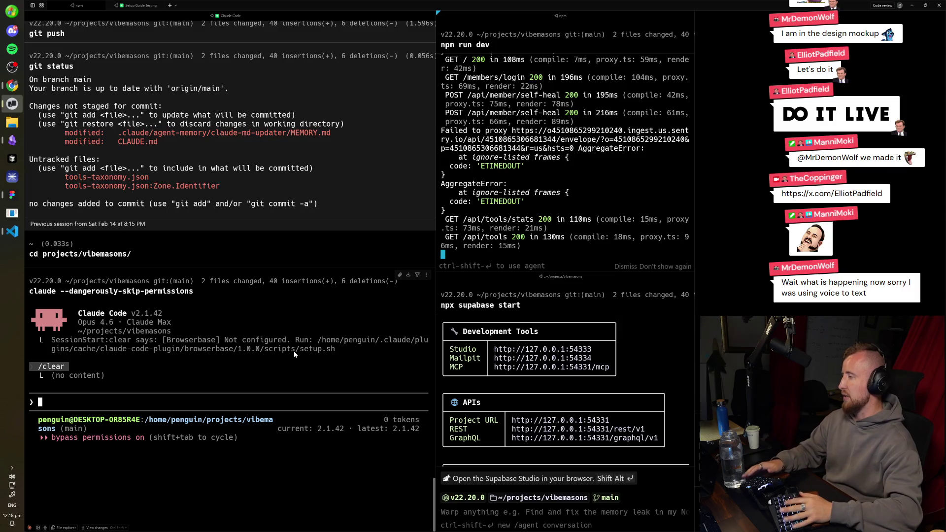
key(alt+Tab)
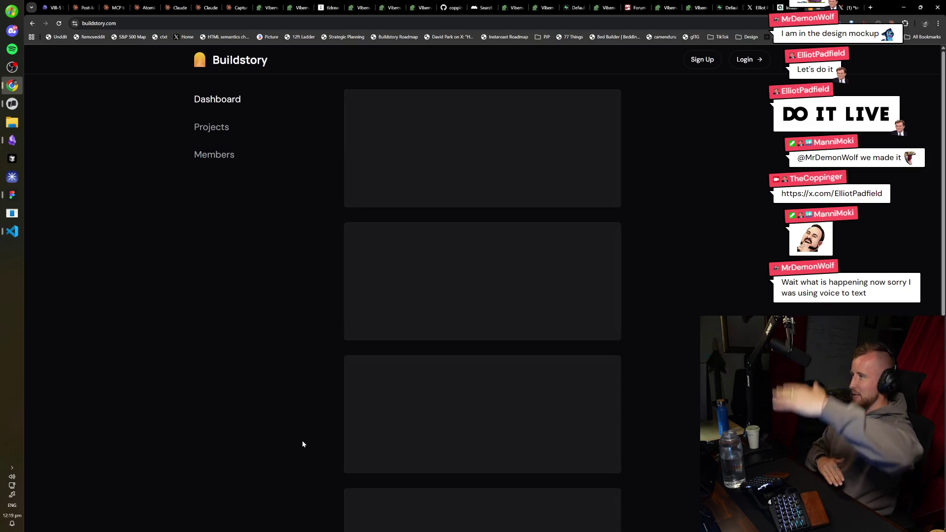
- View the vibemasons.com guild landing page among the open tabs, then start a new blank tab
key(ctrl+Tab)
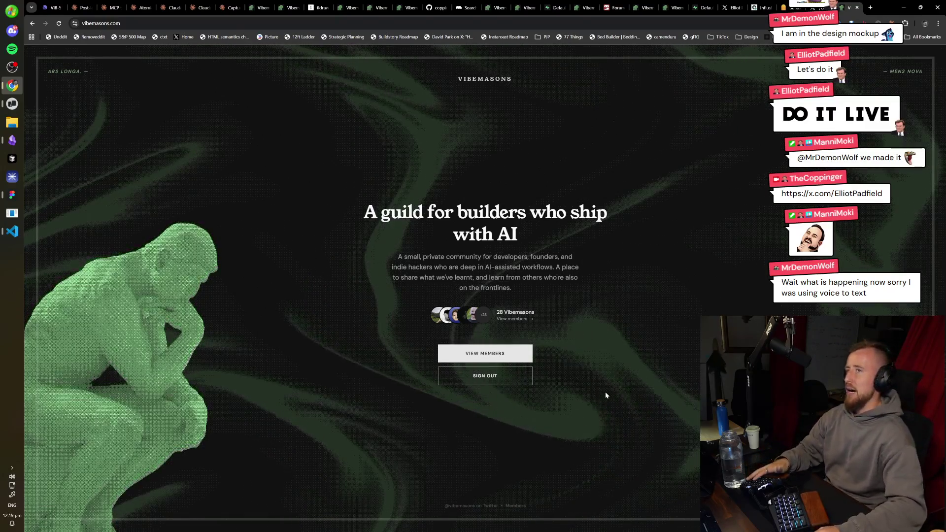
key(alt+Left)
key(alt+Left)
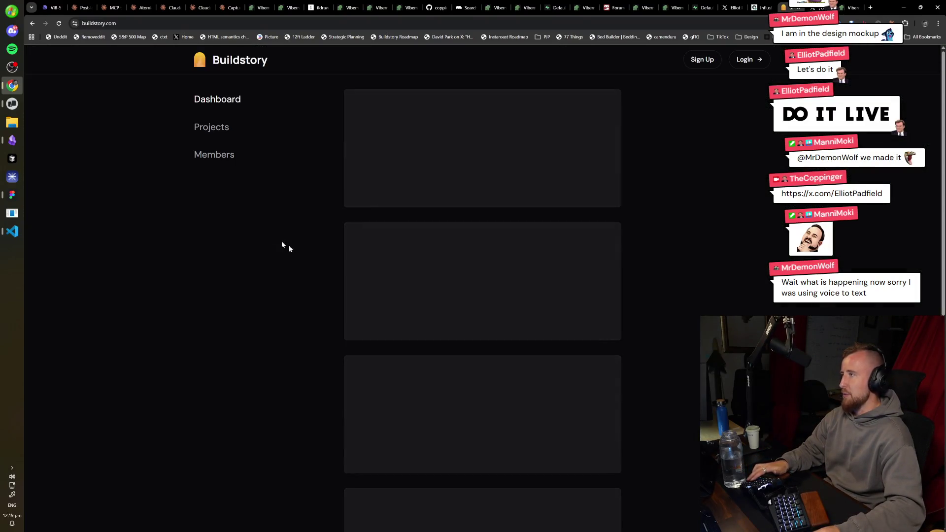
key(alt+Right)
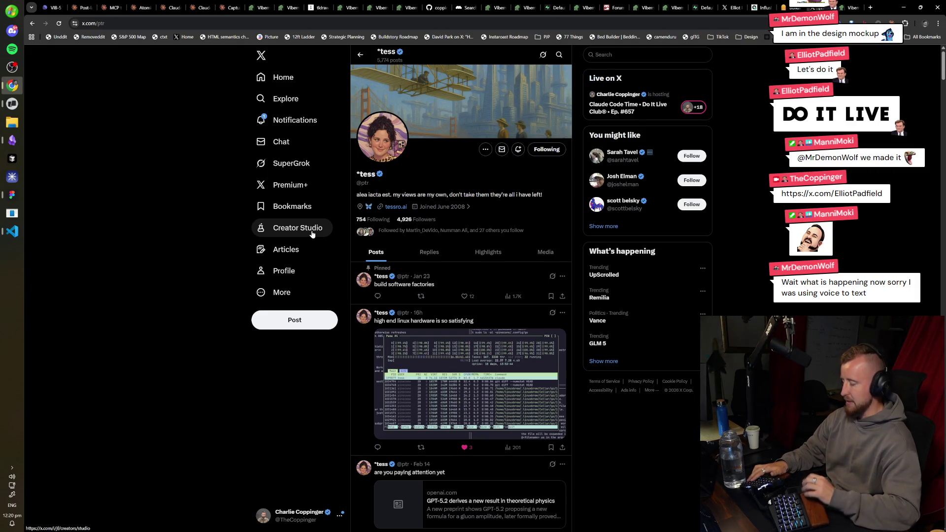
click(848, 7)
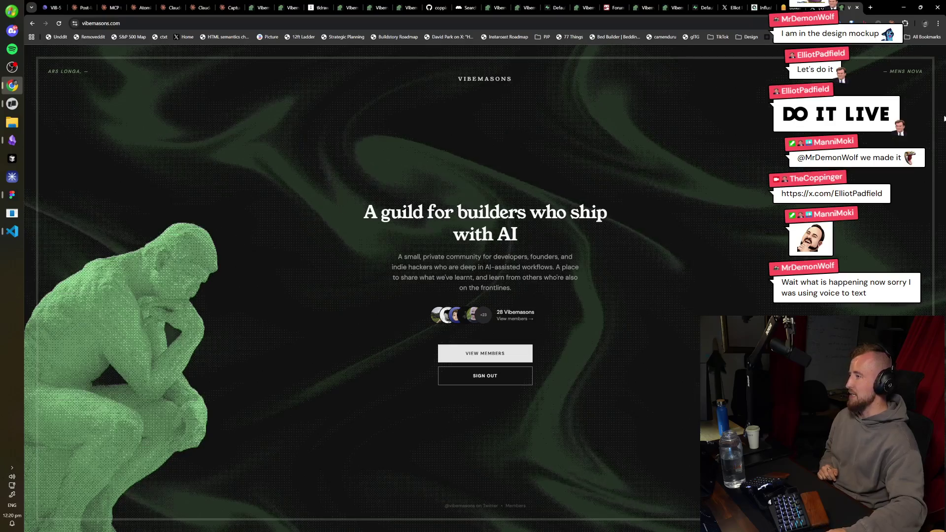
key(ctrl+t)
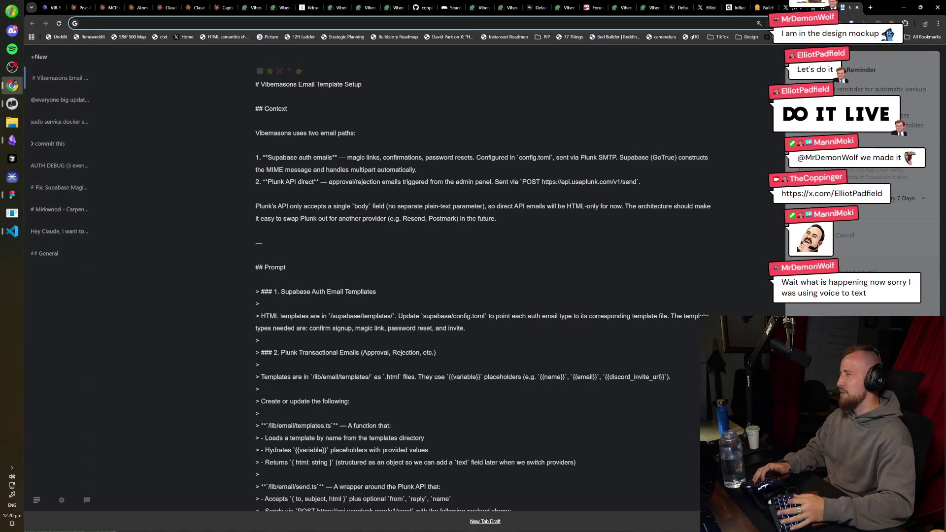
- Search Google for the Creator Buddy founder's name and go to his X profile URL
text(alex fine)
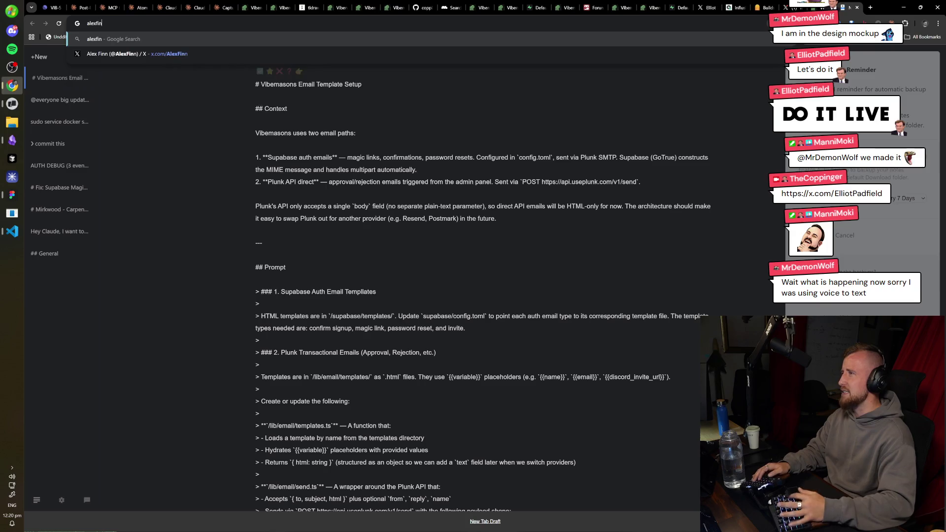
key(Return)
key(ctrl+l)
text(x.com/AlexFinn)
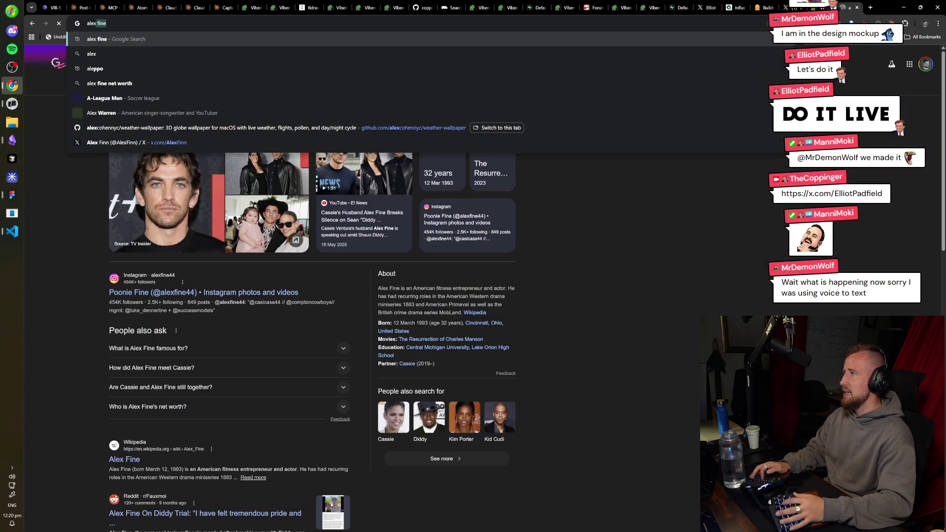
key(Return)
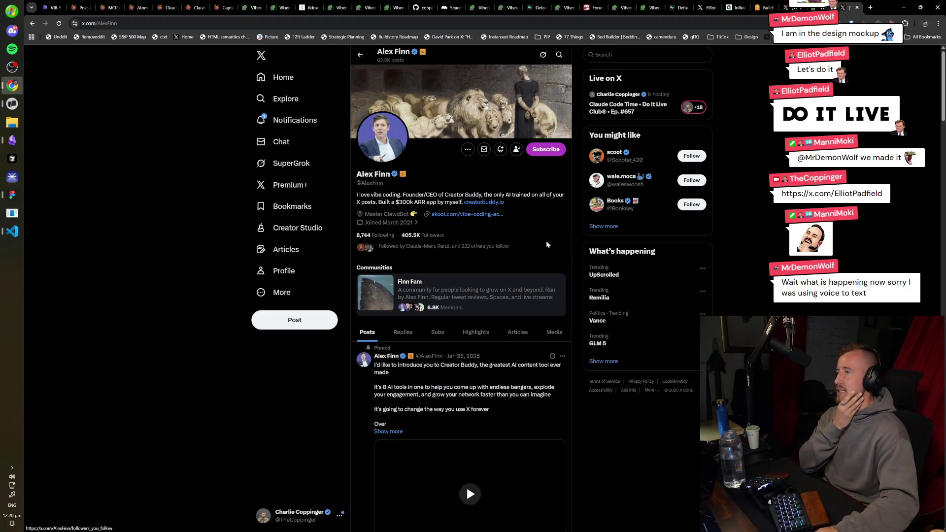
- Open his creatorbuddy.io link in a new tab and skim the posts on his profile
click(496, 202)
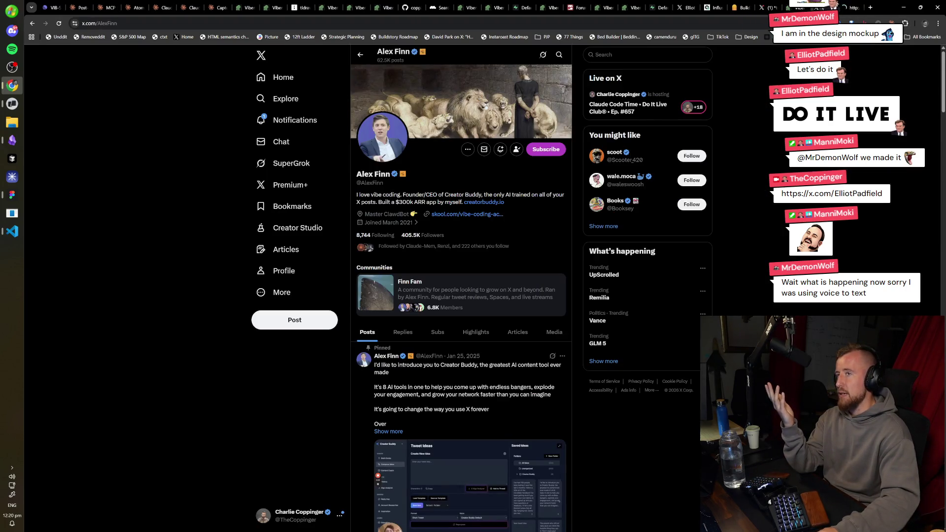
scroll(539, 375, down, 15)
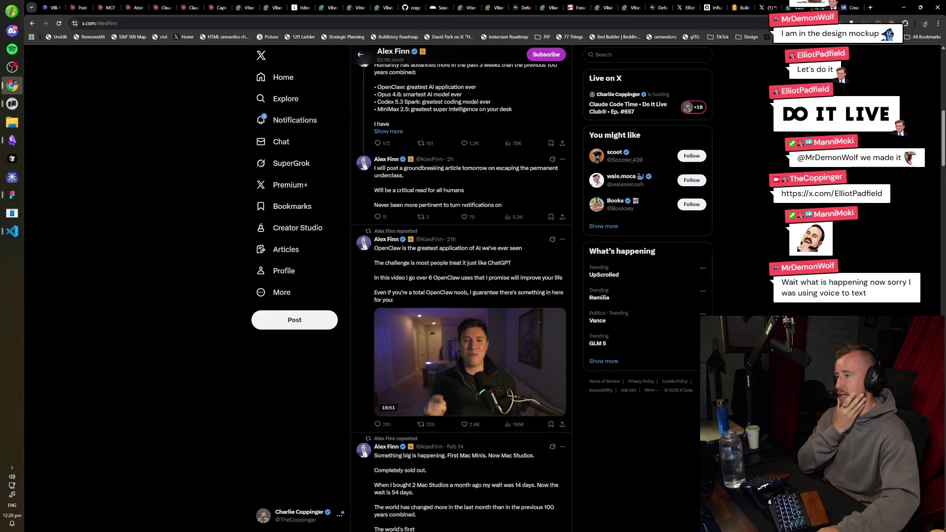
scroll(538, 374, down, 6)
scroll(461, 296, down, 3)
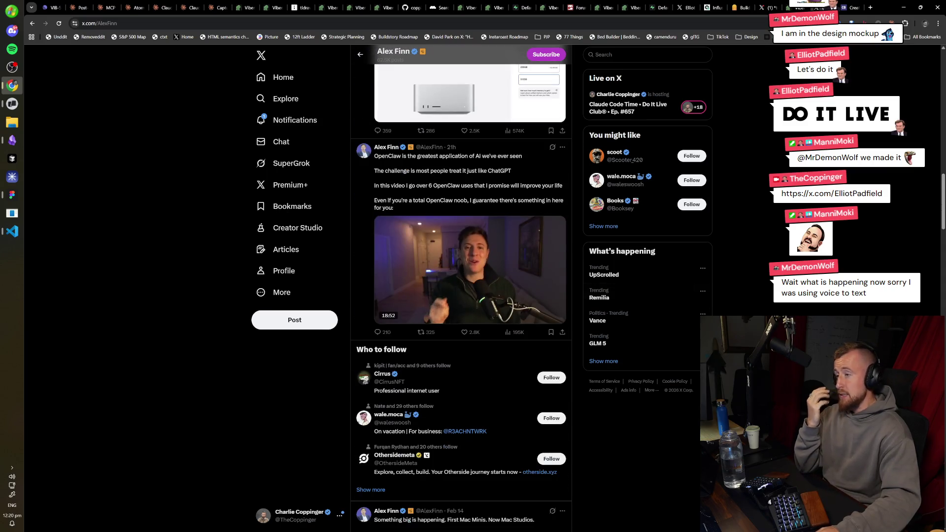
scroll(601, 436, down, 7)
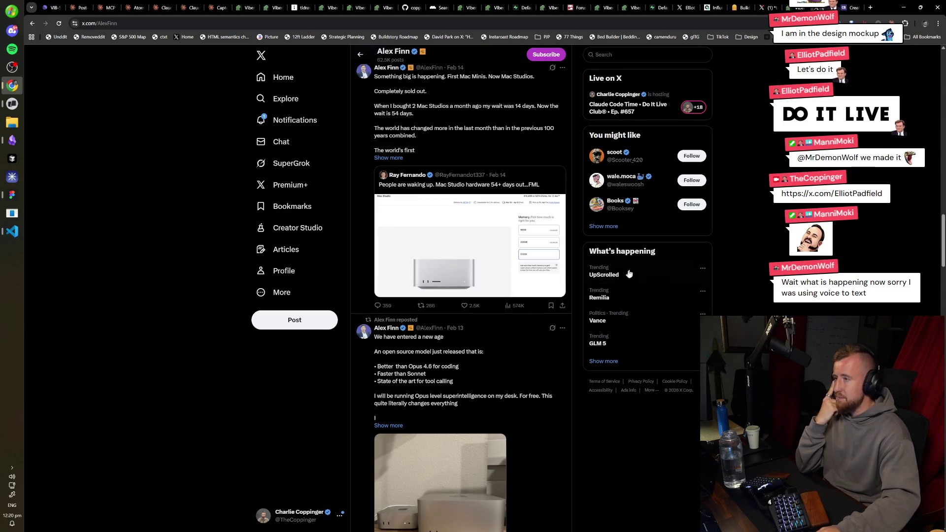
scroll(602, 436, up, 3)
scroll(601, 435, down, 2)
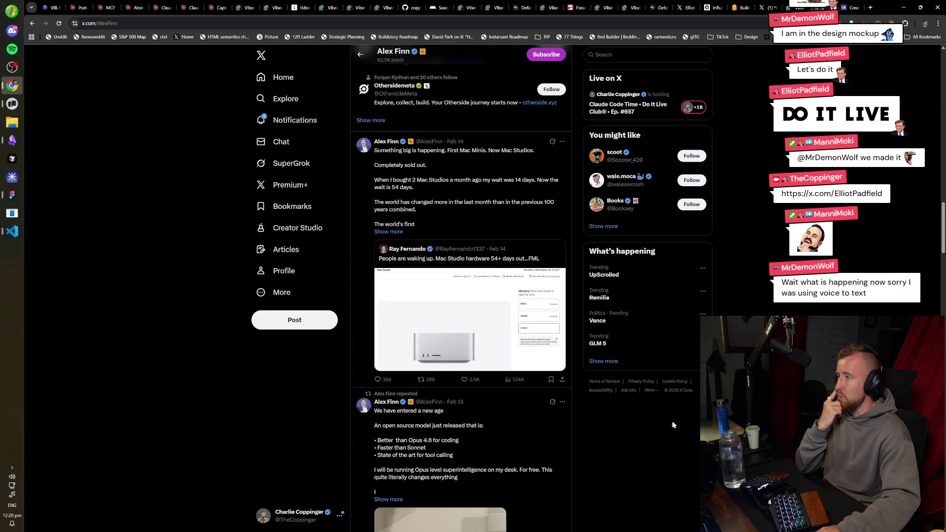
scroll(461, 289, down, 8)
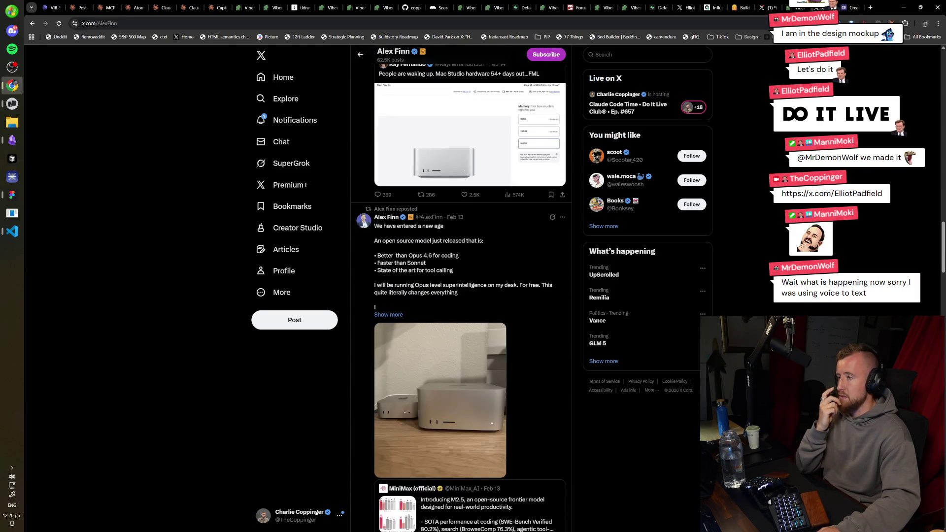
scroll(462, 289, up, 3)
scroll(462, 289, down, 2)
scroll(462, 288, up, 15)
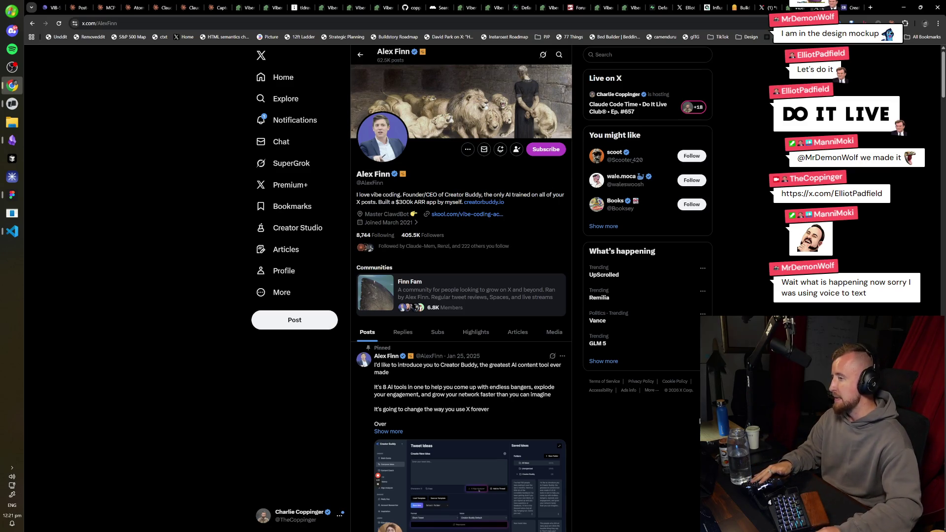
scroll(654, 488, down, 20)
scroll(654, 487, up, 20)
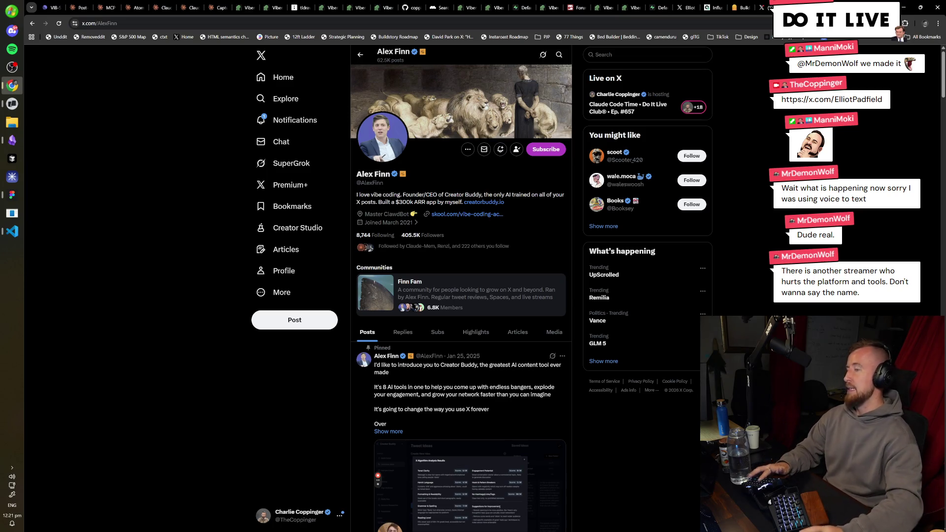
- Close the X tab and bring up the Obsidian 15 Feb daily note, placing the caret in the Vibemasons todos
key(ctrl+w)
key(alt+Tab)
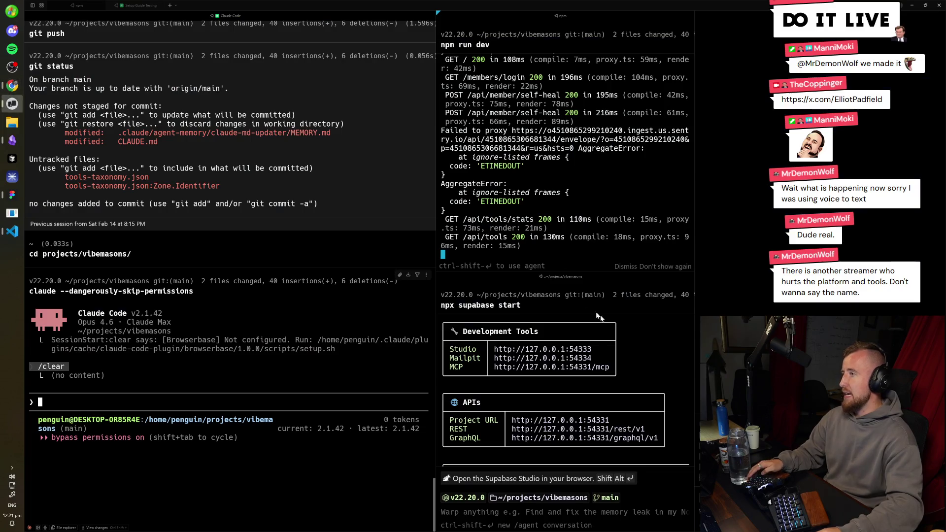
key(alt+Tab)
key(alt+Tab)
key(alt+Tab)
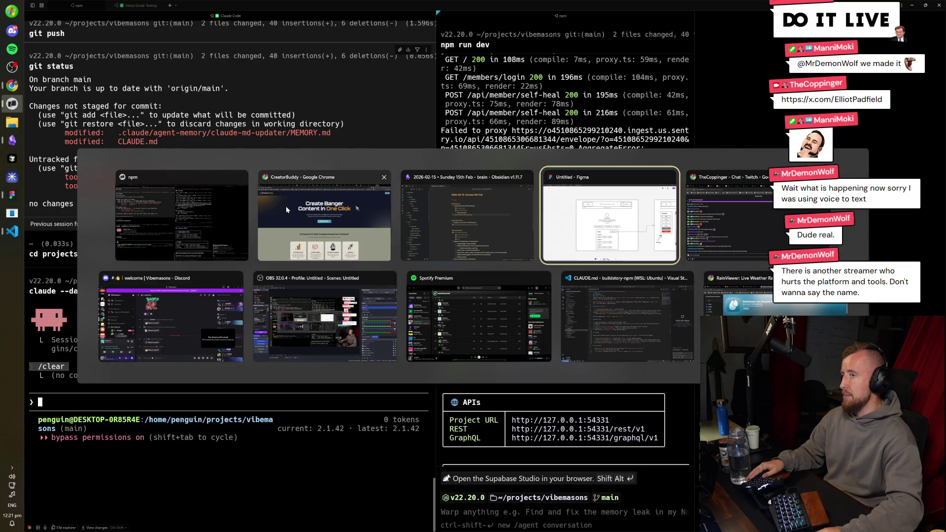
key(alt+Tab)
key(alt+Tab)
key(alt+Tab)
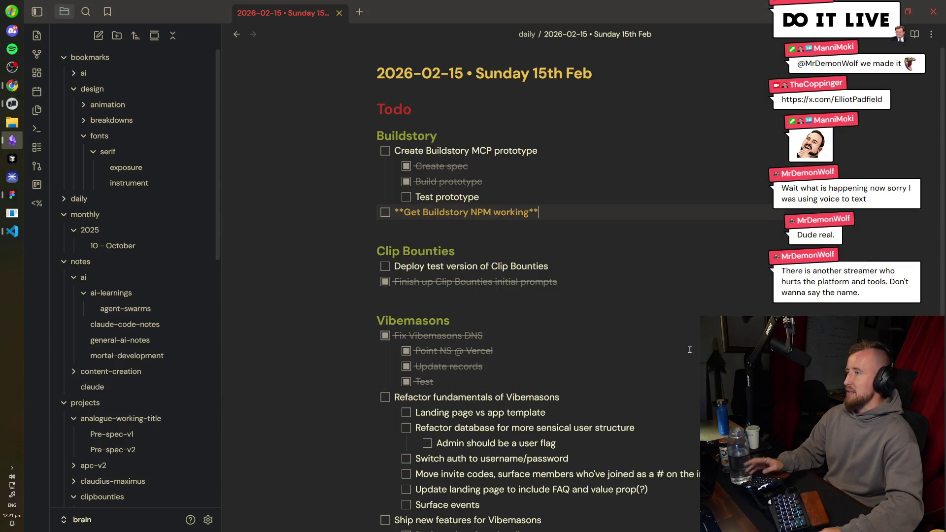
scroll(599, 297, down, 2)
click(599, 297)
scroll(598, 303, up, 2)
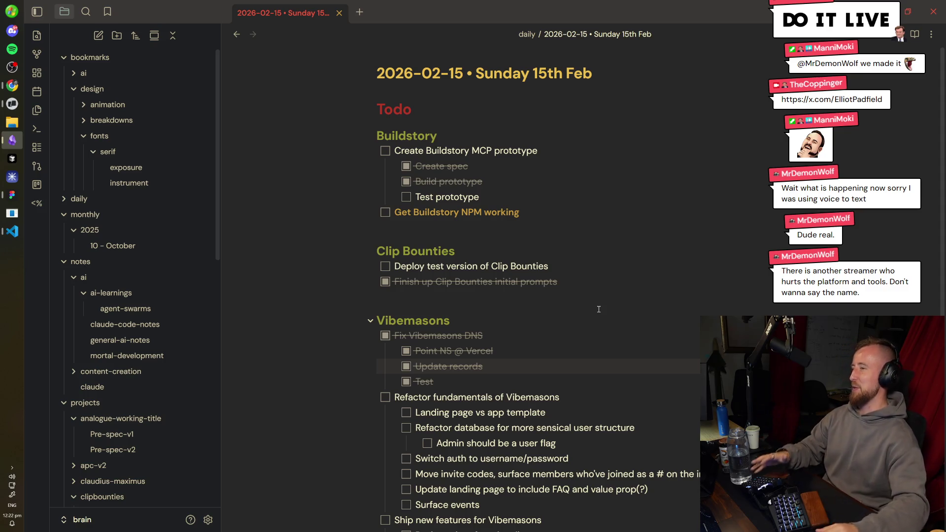
- Select and then deselect the Clip Bounties task lines above the Vibemasons heading
click(599, 309)
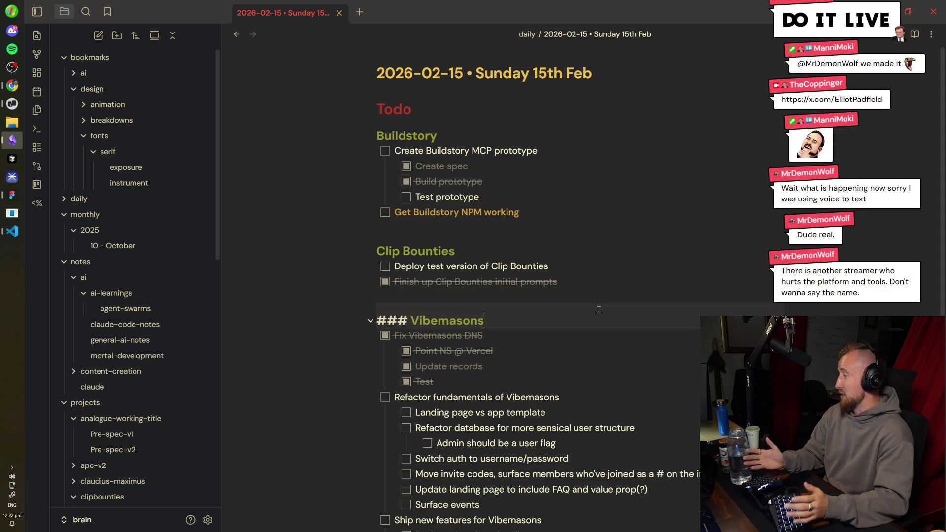
key(Up)
key(shift+Up)
key(shift+Up)
key(shift+Up)
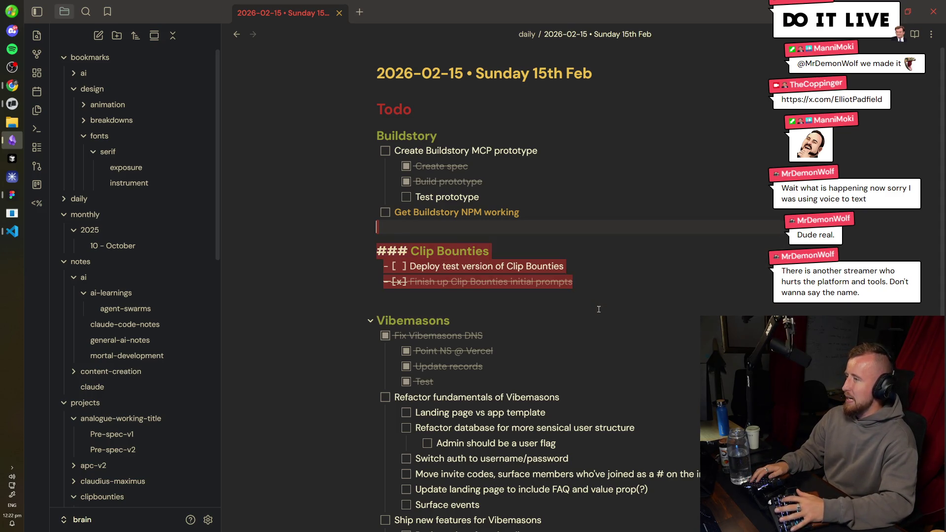
key(Left)
- Review the Refactor fundamentals tasks (Switch auth, Surface events, Admin user flag) and zoom the interface in with Ctrl+=
scroll(524, 325, down, 3)
mouse_move(524, 325)
mouse_down()
mouse_move(493, 321)
mouse_move(380, 213)
mouse_up()
click(570, 274)
click(577, 316)
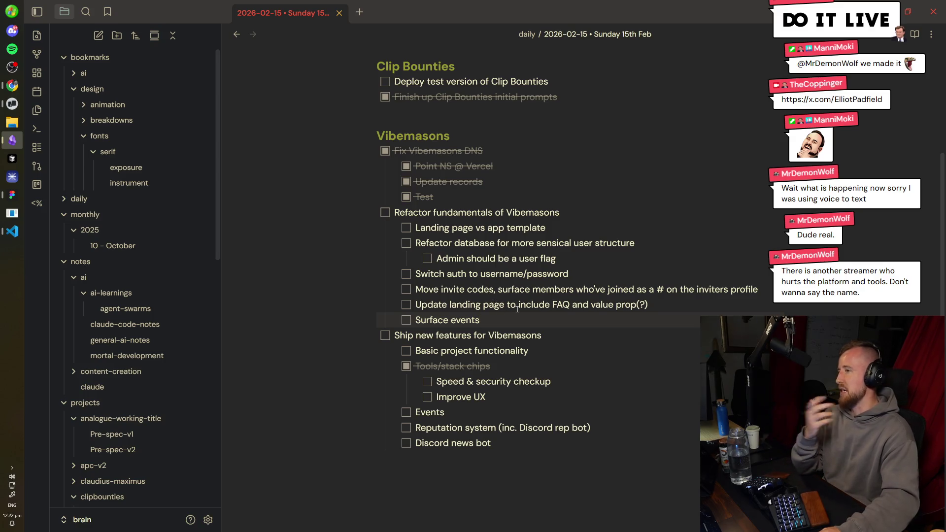
click(565, 258)
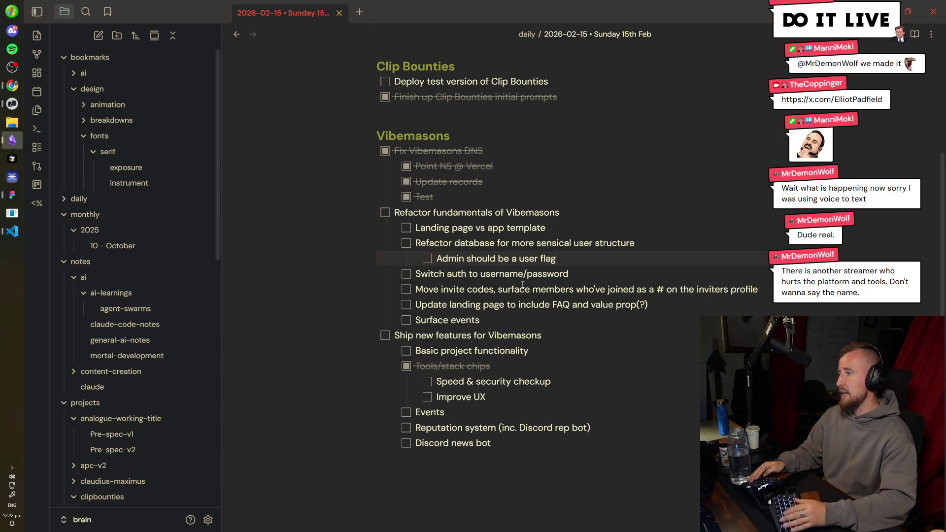
key(ctrl+equal)
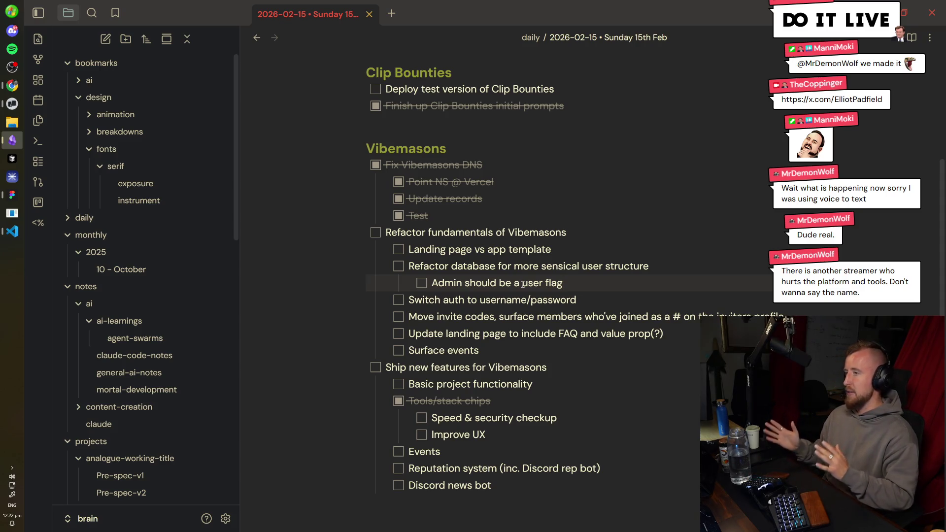
key(alt+Tab)
key(alt+Tab)
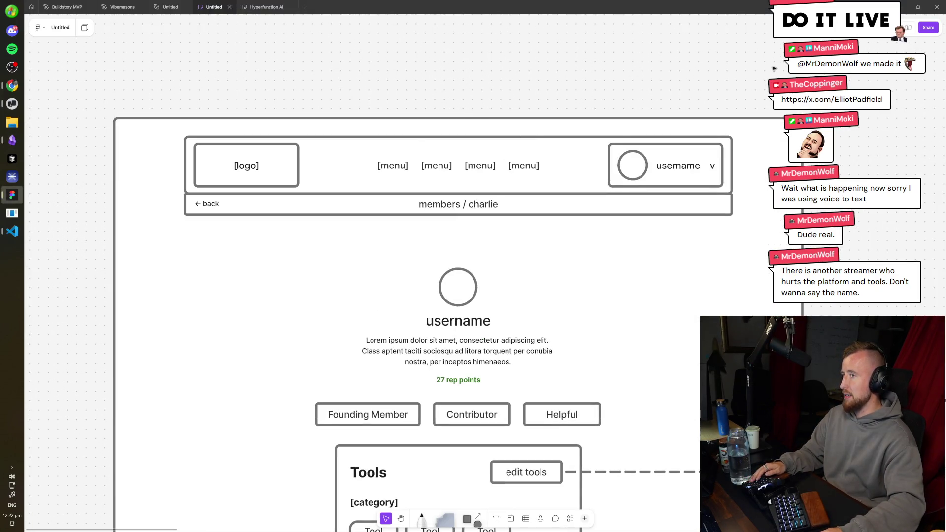
- Zoom into the members / charlie profile wireframe and inspect its header bar and username box
drag(774, 69, 89, 312)
scroll(217, 86, down, 3)
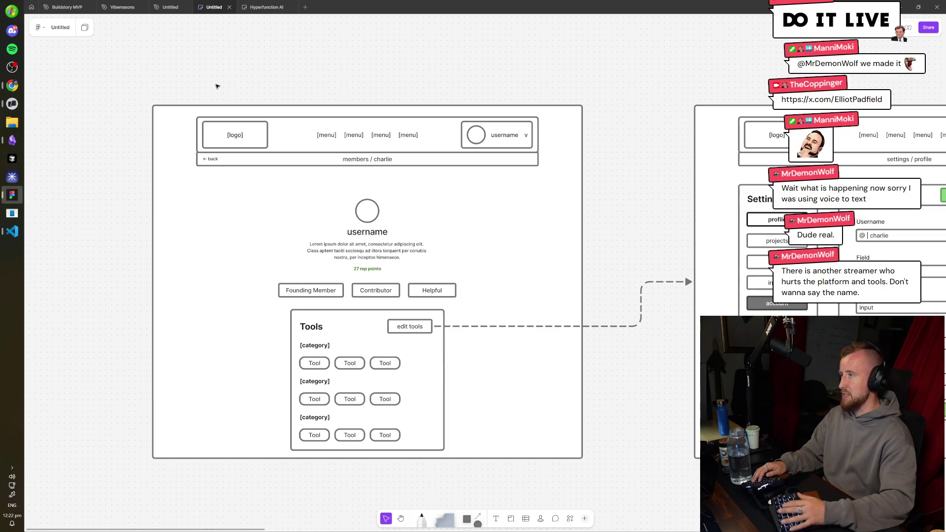
scroll(332, 106, up, 5)
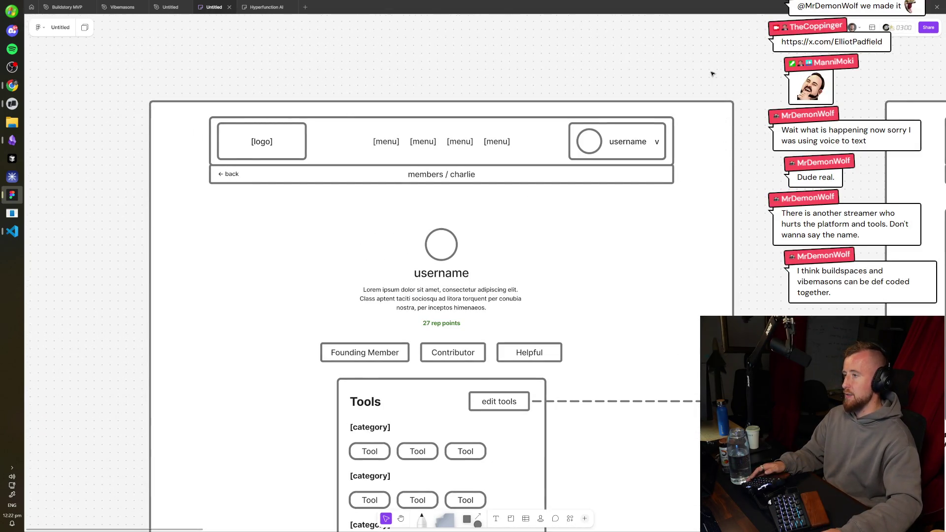
scroll(662, 105, down, 2)
scroll(690, 88, up, 2)
mouse_move(737, 51)
mouse_down()
mouse_move(589, 199)
mouse_move(243, 201)
mouse_up()
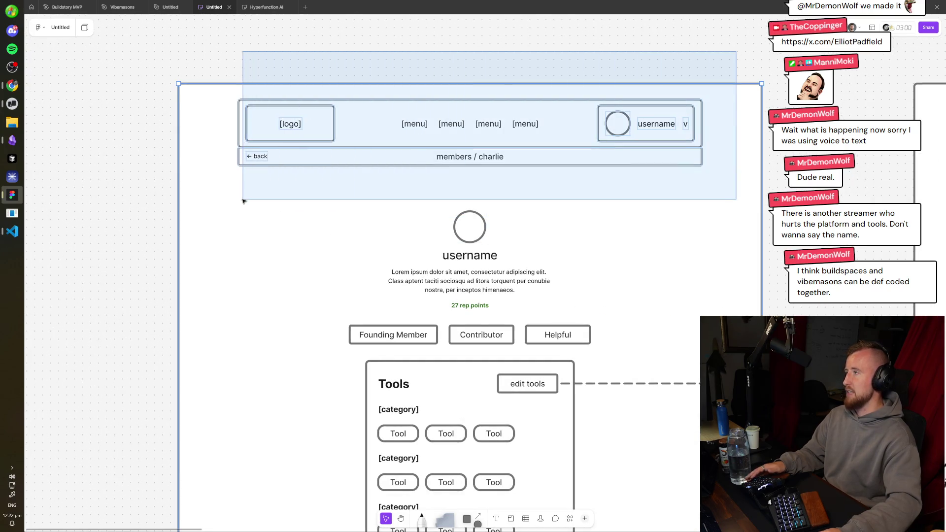
click(281, 46)
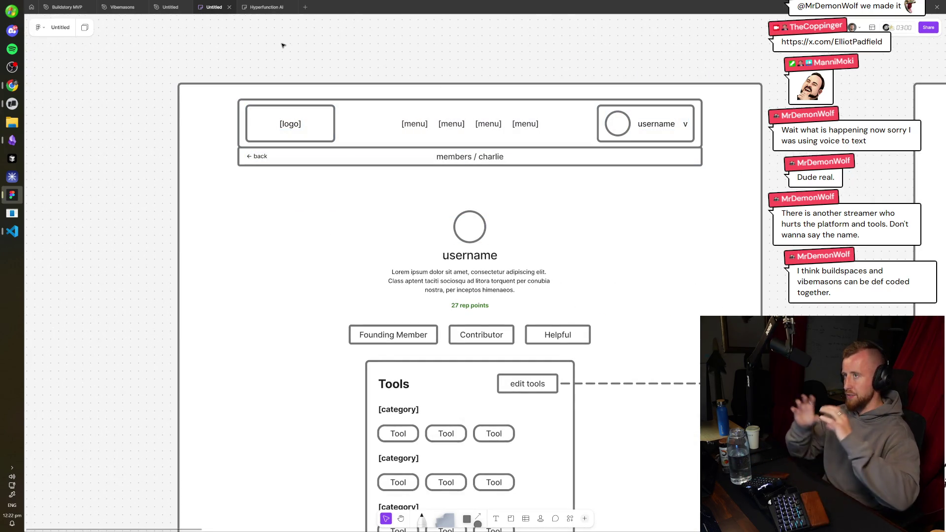
click(399, 123)
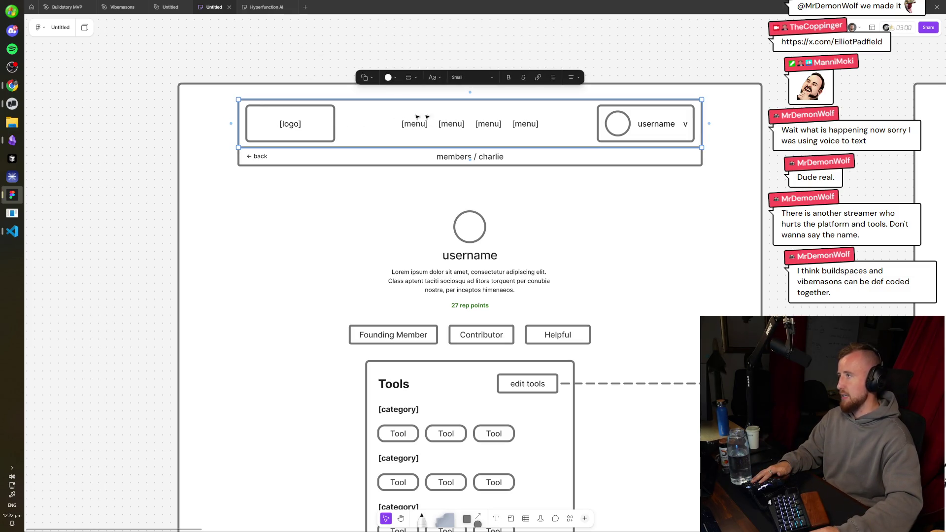
click(655, 114)
key(Escape)
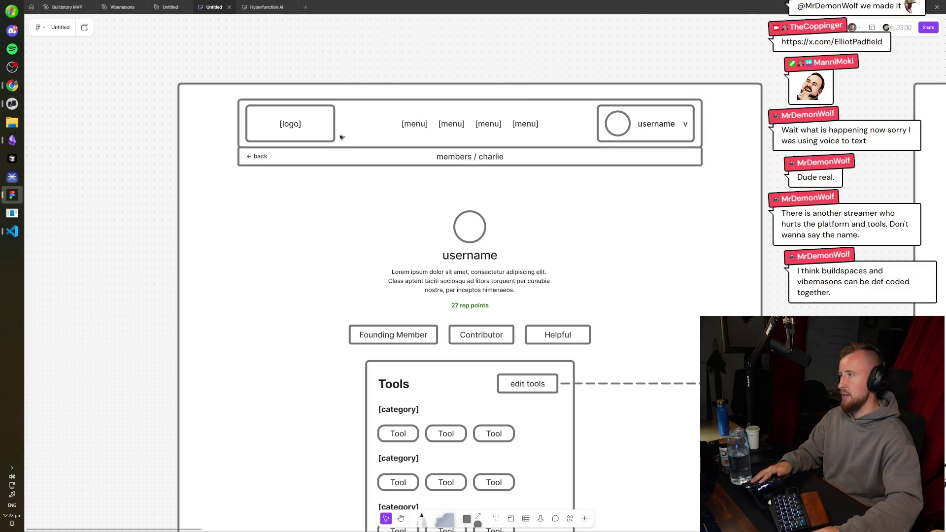
scroll(631, 199, down, 5)
key(alt+Tab)
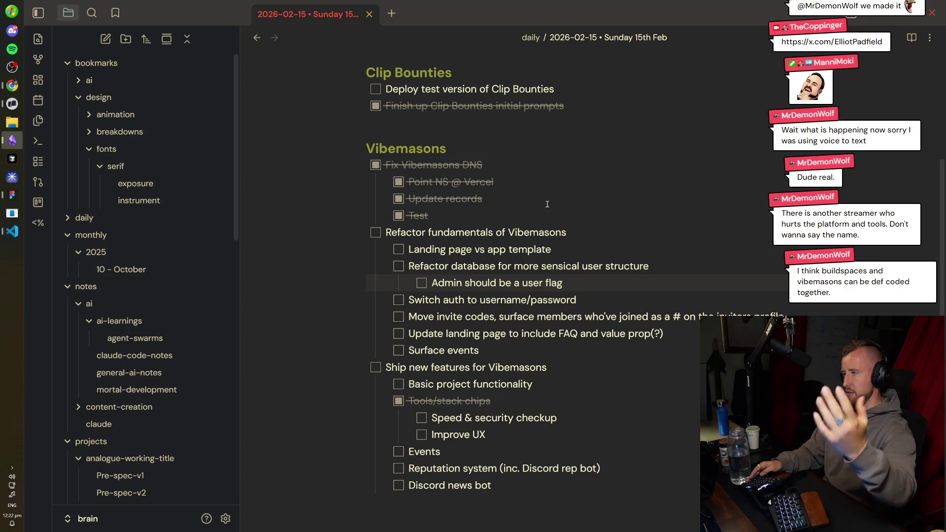
- Reread the Refactor tasks: database, admin user flag, Switch auth to username/password, invite codes, landing page
double_click(527, 269)
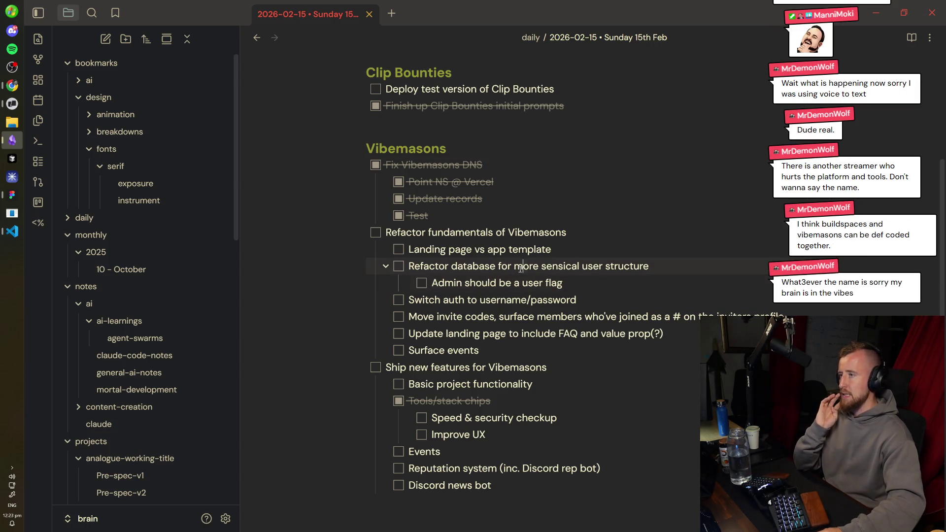
click(593, 280)
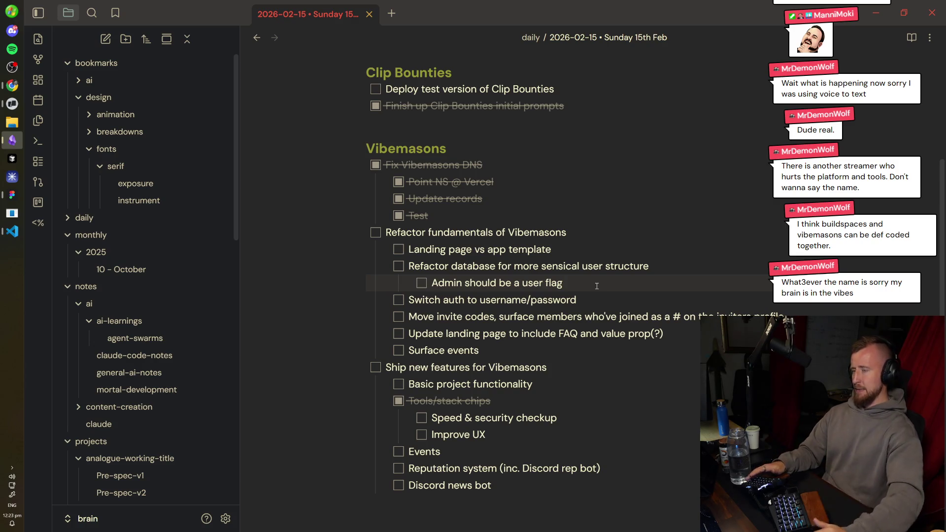
drag(594, 300, 401, 306)
triple_click(550, 315)
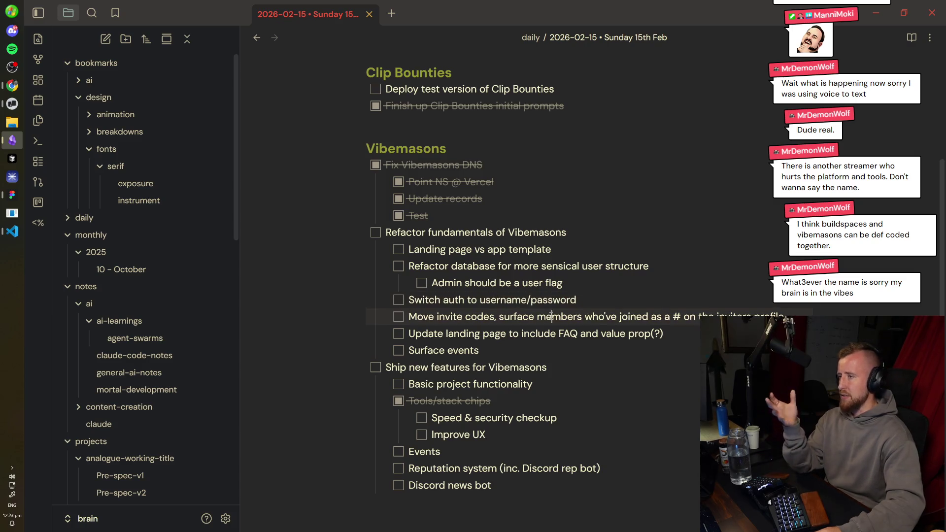
click(553, 320)
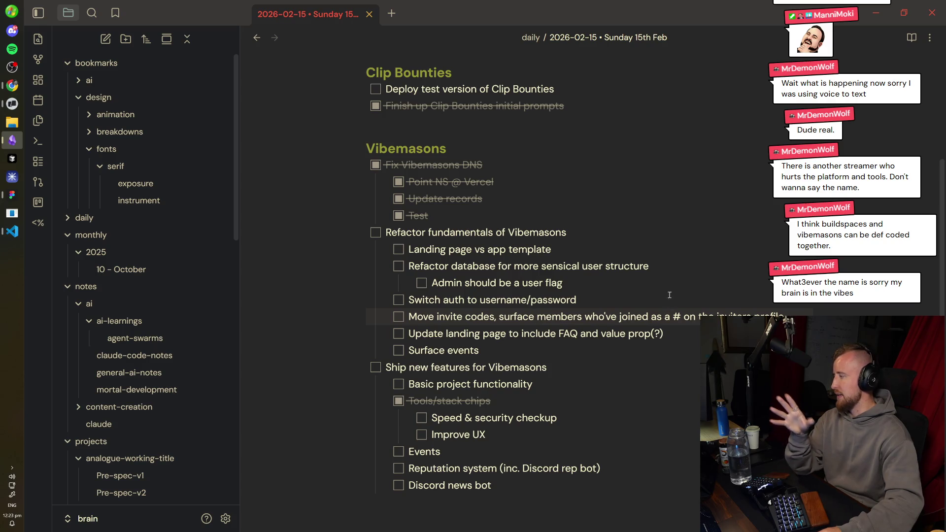
scroll(601, 321, down, 1)
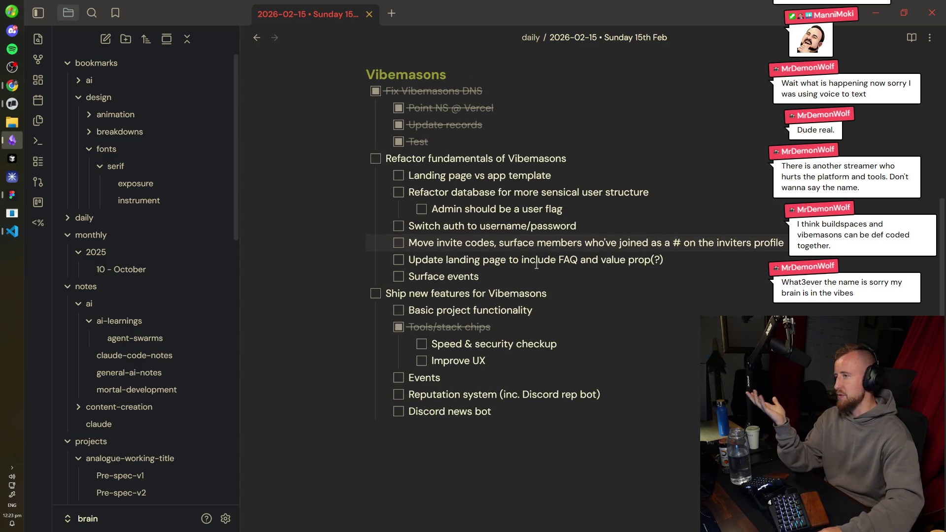
click(564, 292)
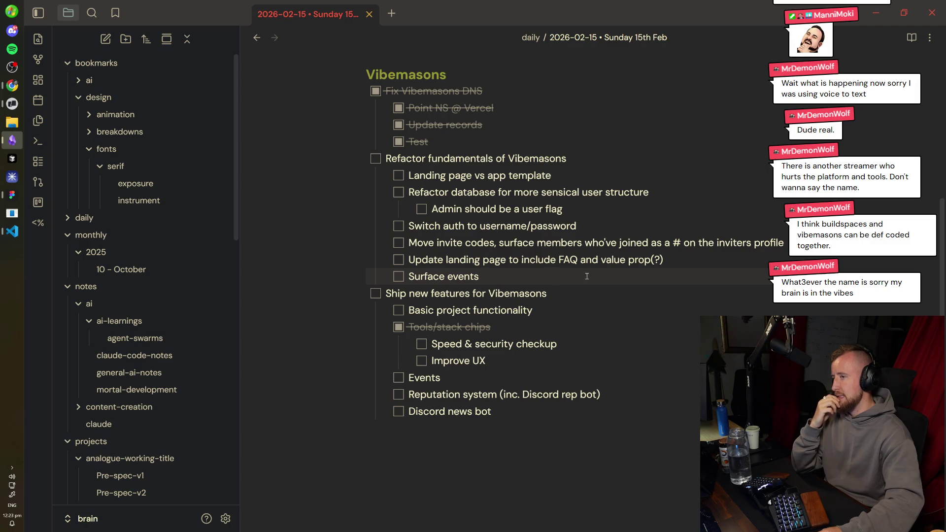
mouse_move(662, 257)
mouse_down()
mouse_move(437, 242)
mouse_move(356, 250)
mouse_up()
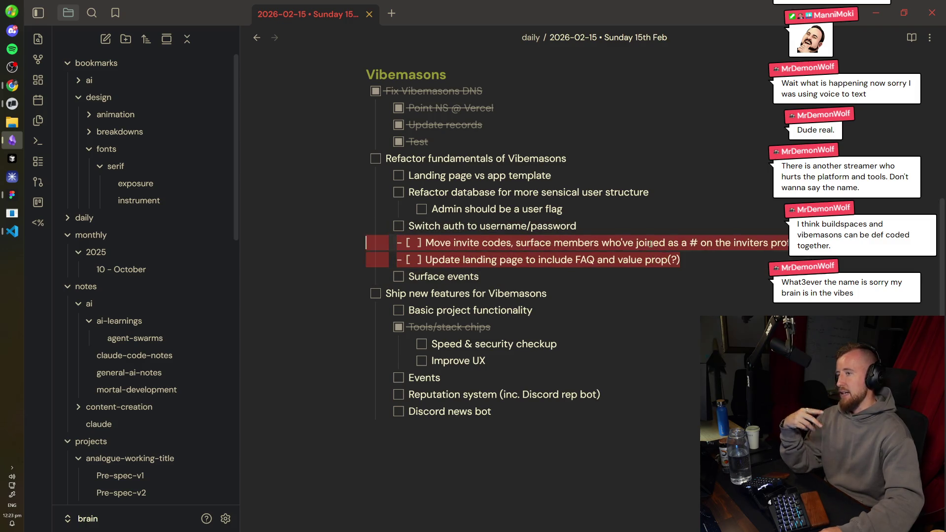
click(693, 252)
scroll(682, 262, up, 1)
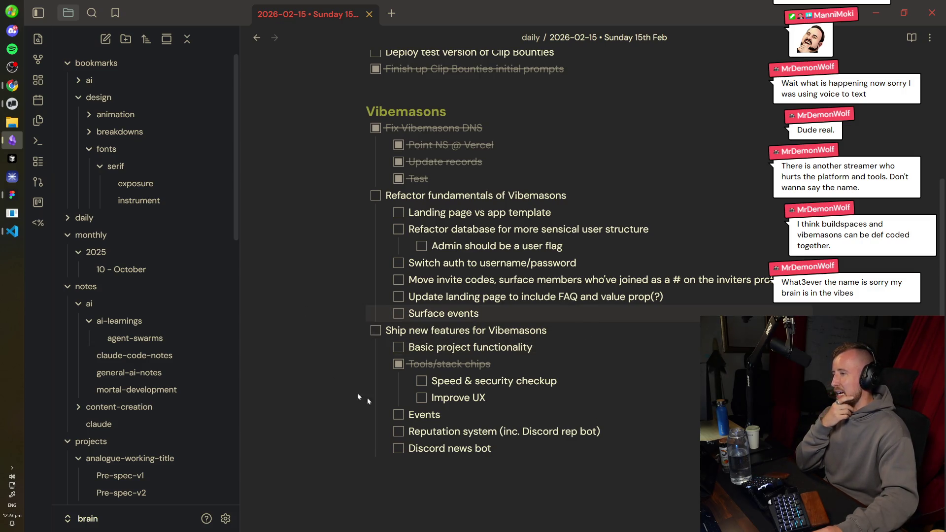
key(alt+Tab)
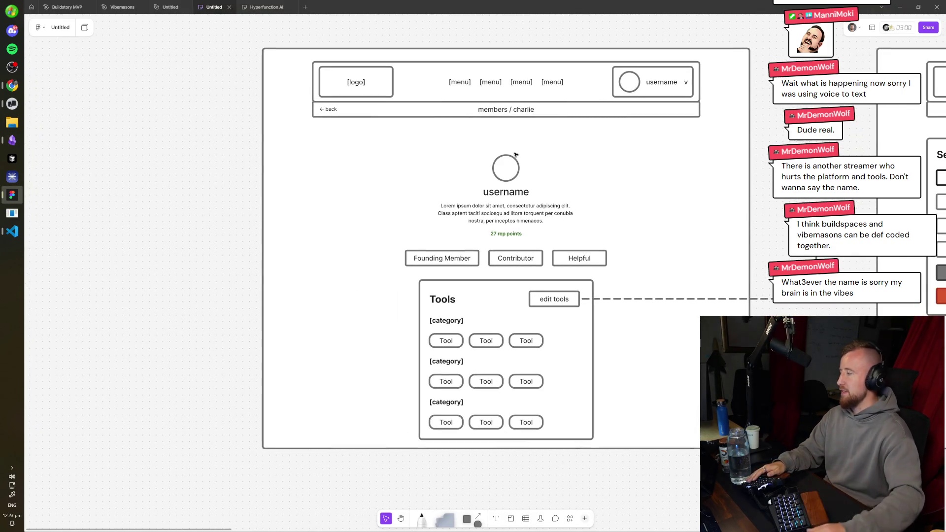
- Pan to the members / charlie profile wireframe and marquee-select its frame
drag(537, 156, 419, 192)
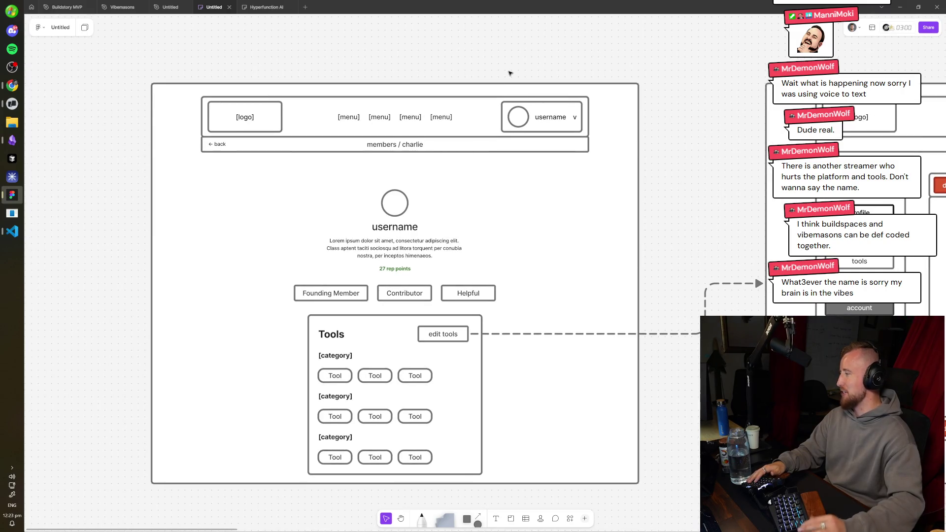
mouse_move(643, 43)
mouse_down()
mouse_move(249, 523)
mouse_move(112, 481)
mouse_move(638, 153)
mouse_move(600, 49)
mouse_up()
scroll(302, 152, right, 8)
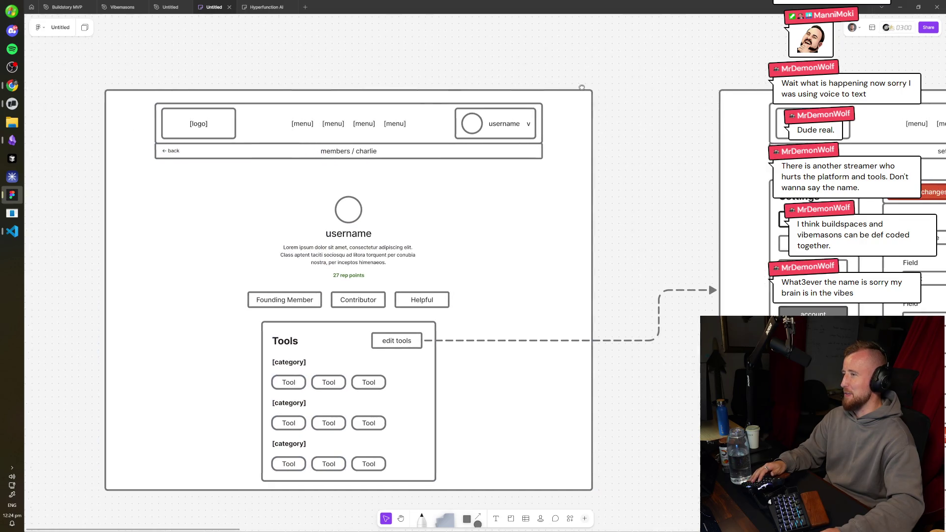
scroll(354, 144, left, 8)
scroll(363, 135, right, 7)
scroll(364, 135, left, 6)
scroll(496, 194, right, 4)
scroll(495, 193, left, 6)
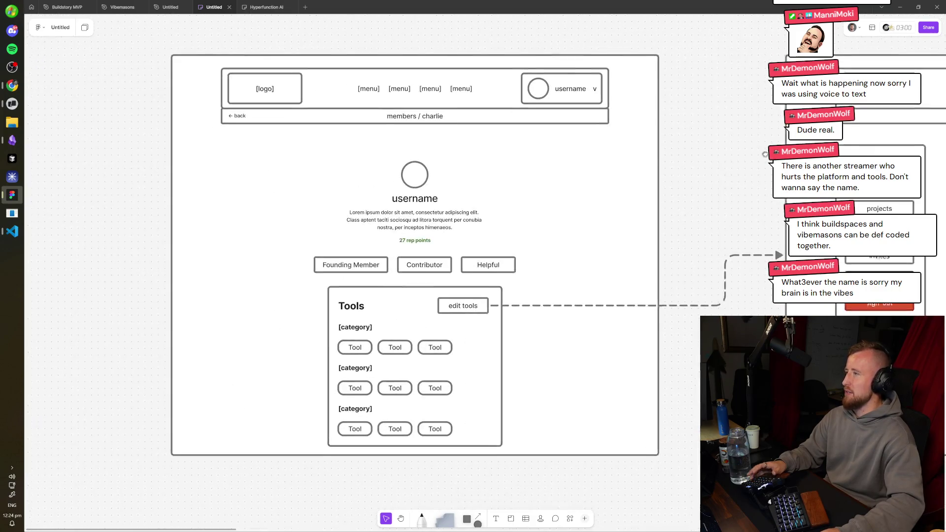
drag(201, 52, 694, 154)
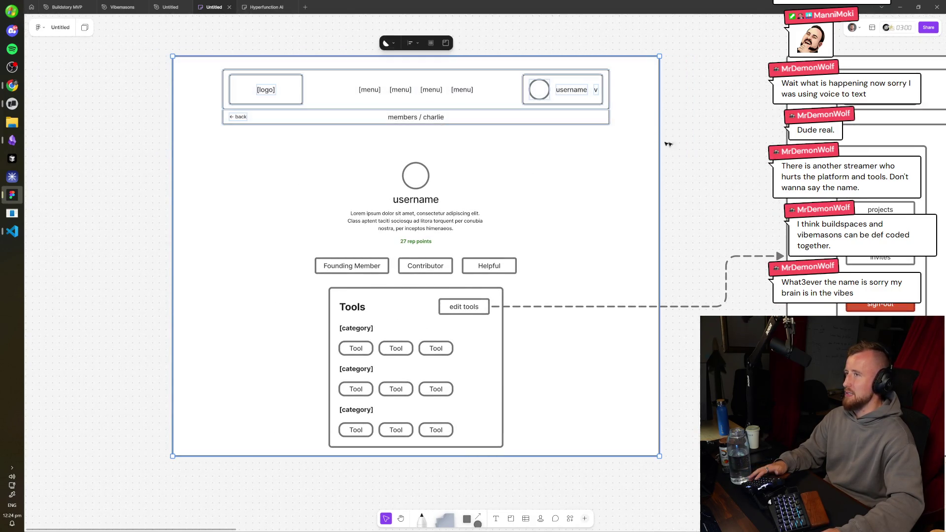
drag(632, 39, 268, 160)
- Bring the settings / profile wireframe into view and select across it
drag(649, 116, 156, 150)
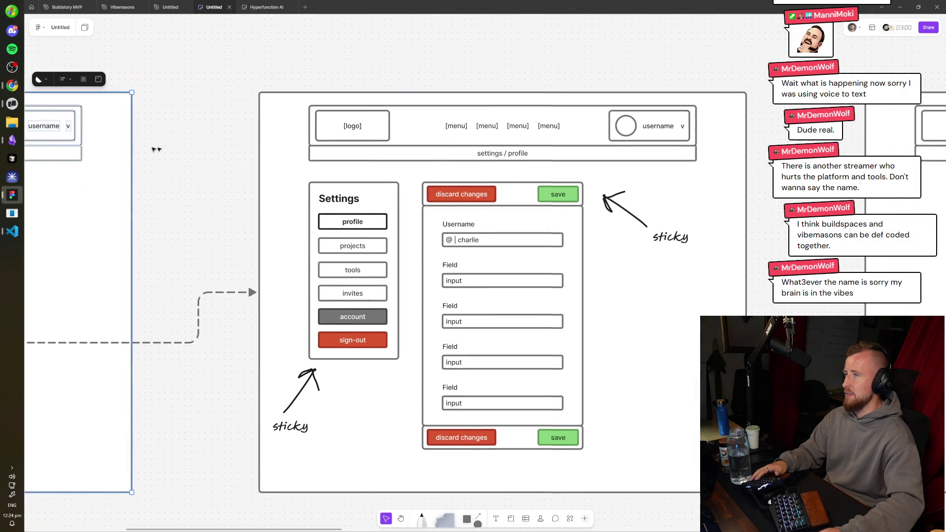
scroll(656, 120, down, 2)
scroll(656, 120, right, 1)
drag(212, 123, 539, 492)
mouse_move(798, 370)
mouse_down()
mouse_move(478, 370)
mouse_move(848, 362)
mouse_up()
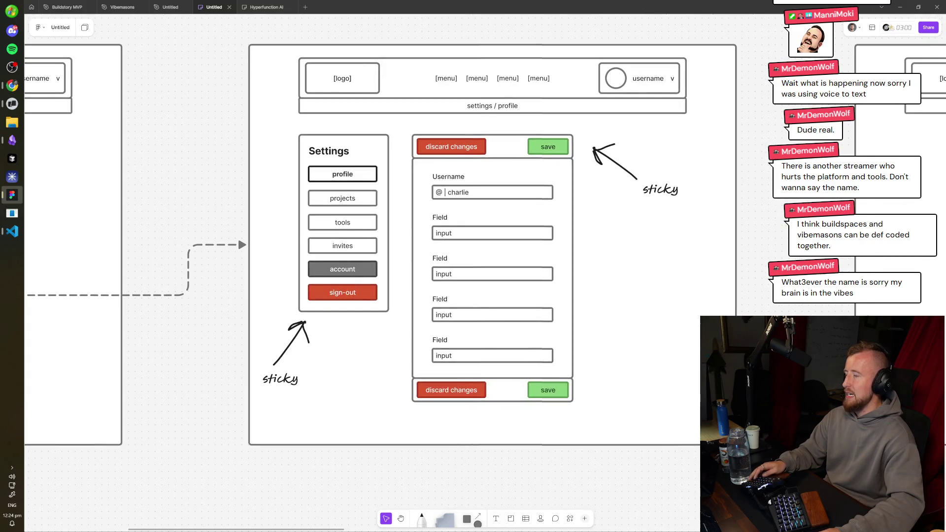
key(alt+Tab)
key(alt+Tab)
key(alt+Tab)
key(alt+Tab)
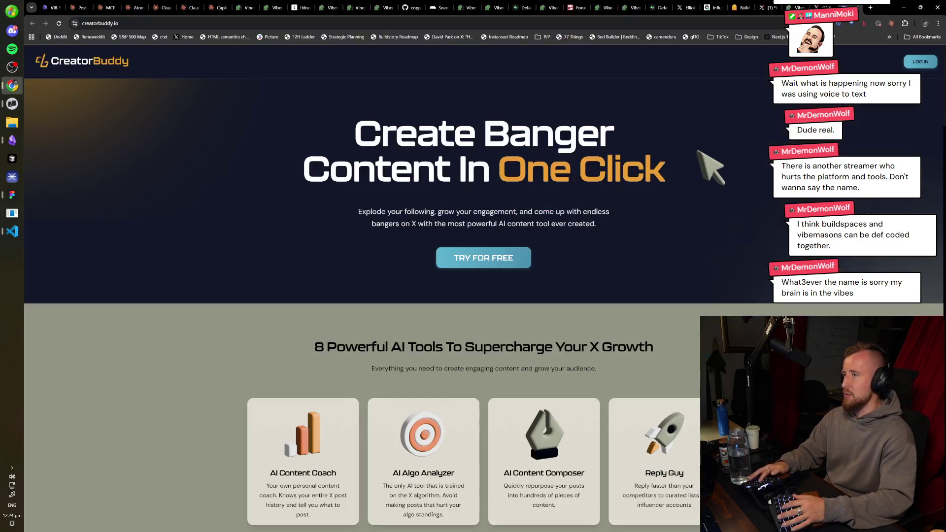
- Open the Vibemasons members directory in a new tab and glance at your own profile edit form
key(ctrl+t)
text(t)
text(vi)
key(Down)
key(Down)
key(Return)
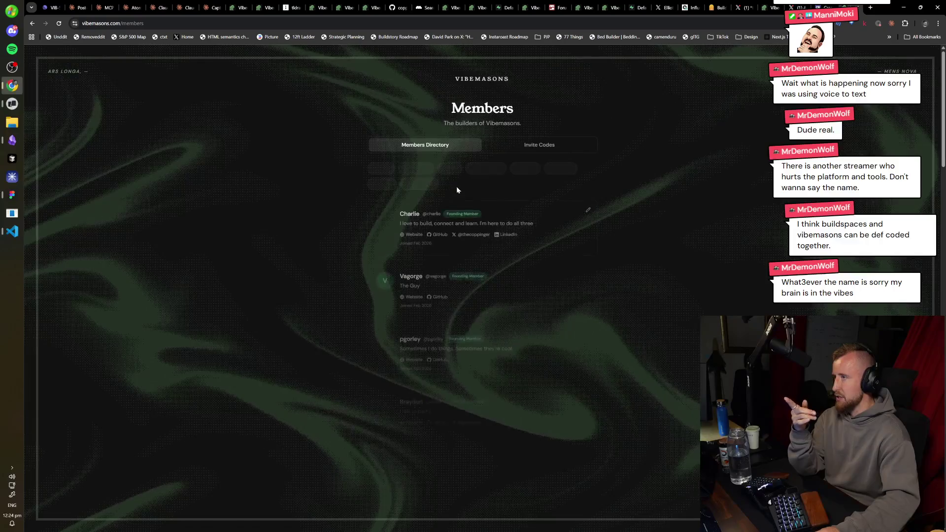
click(588, 208)
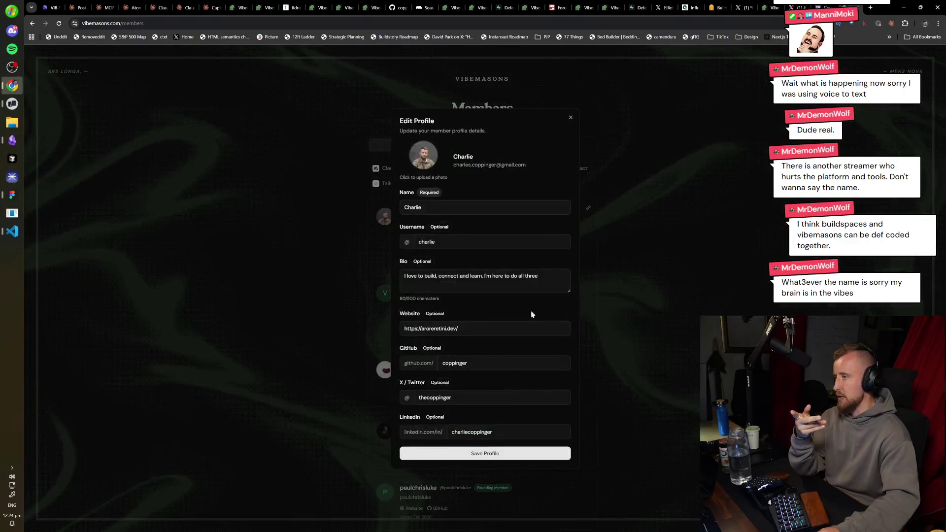
scroll(527, 314, down, 5)
scroll(519, 434, up, 10)
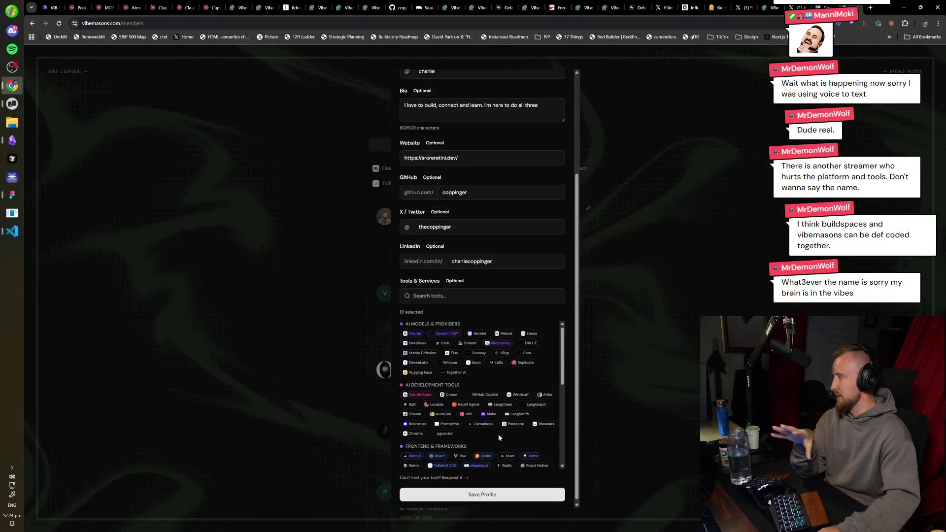
scroll(505, 306, down, 5)
scroll(505, 306, up, 10)
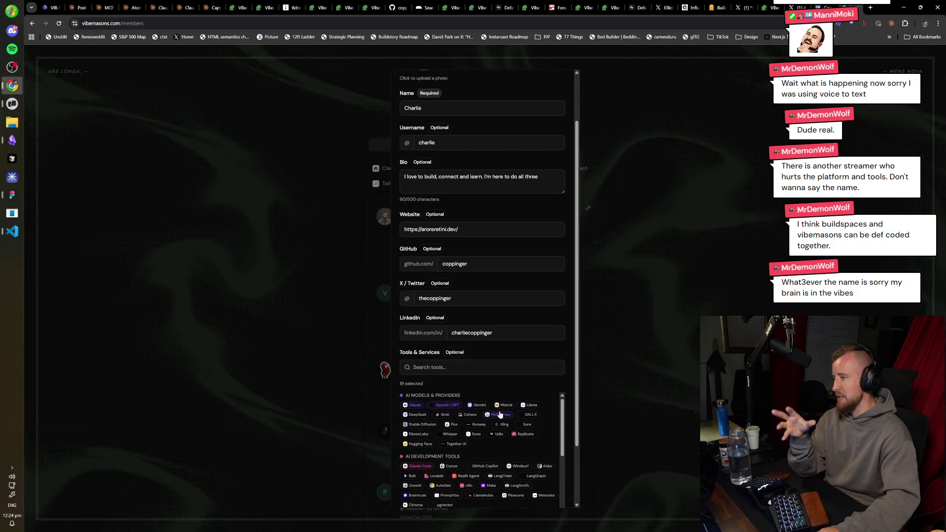
click(627, 345)
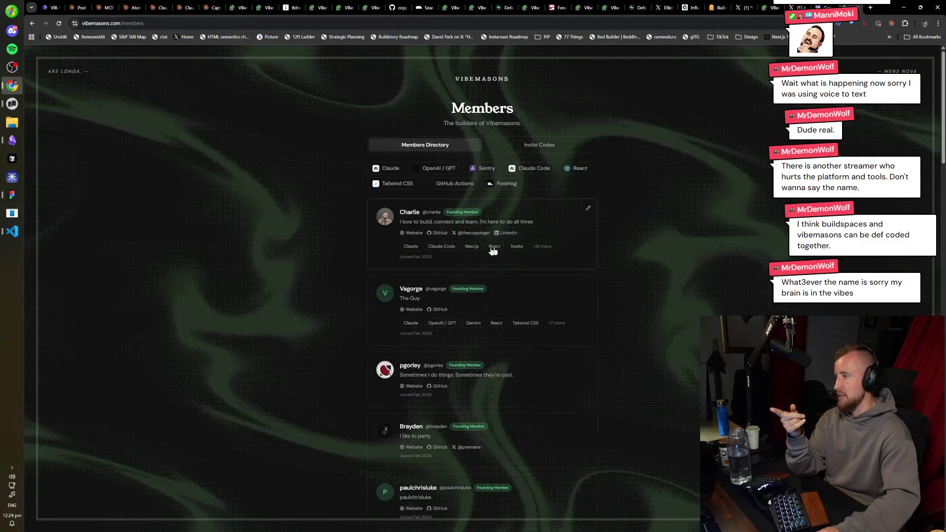
- Toggle the OpenAI / GPT, Claude Code, PostHog and Claude filters, then load /members/stats
click(434, 168)
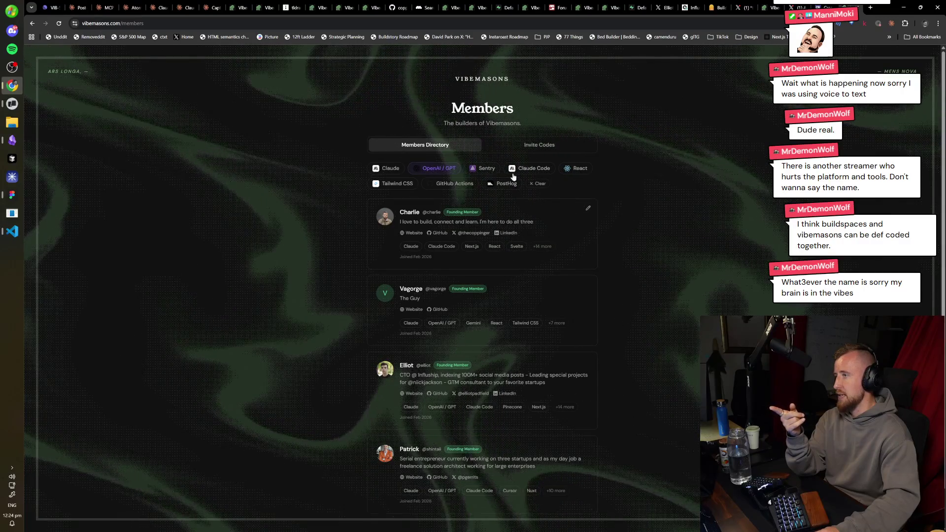
click(530, 168)
click(436, 170)
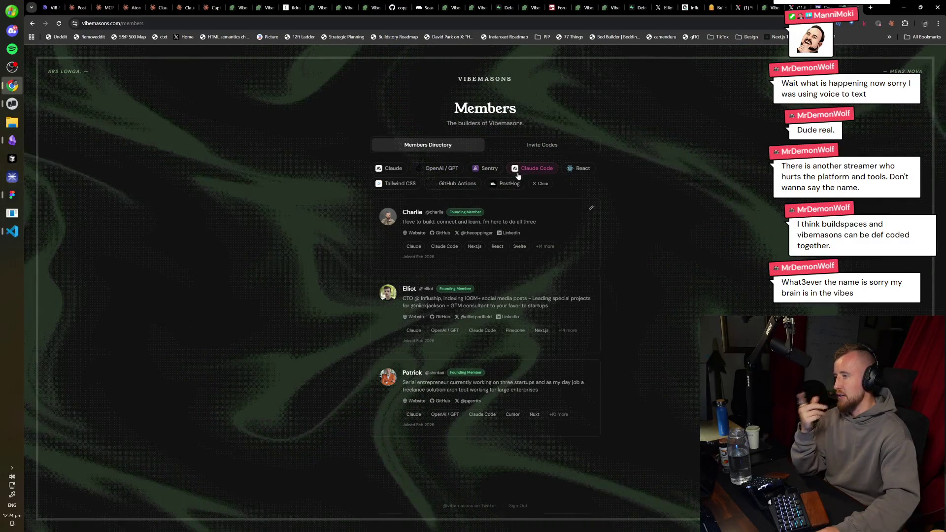
click(523, 184)
click(542, 184)
click(389, 168)
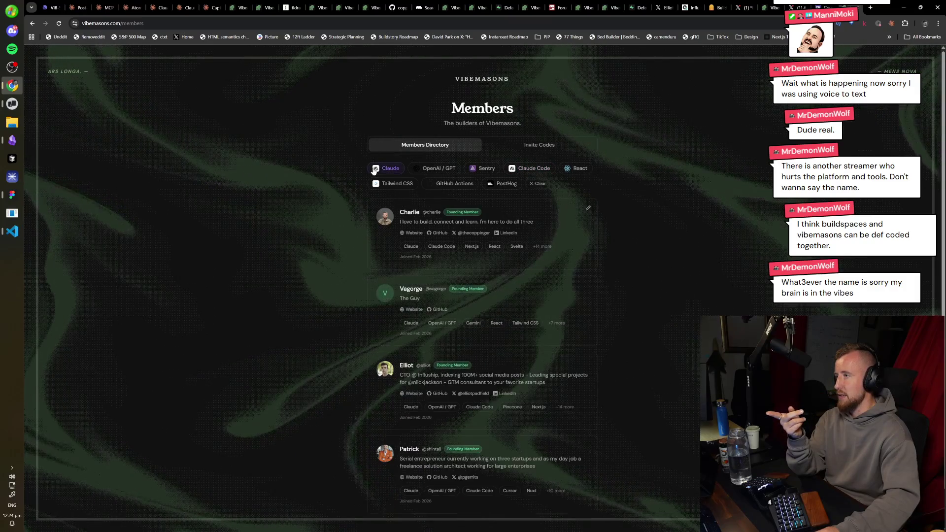
scroll(414, 221, down, 1)
scroll(408, 190, up, 1)
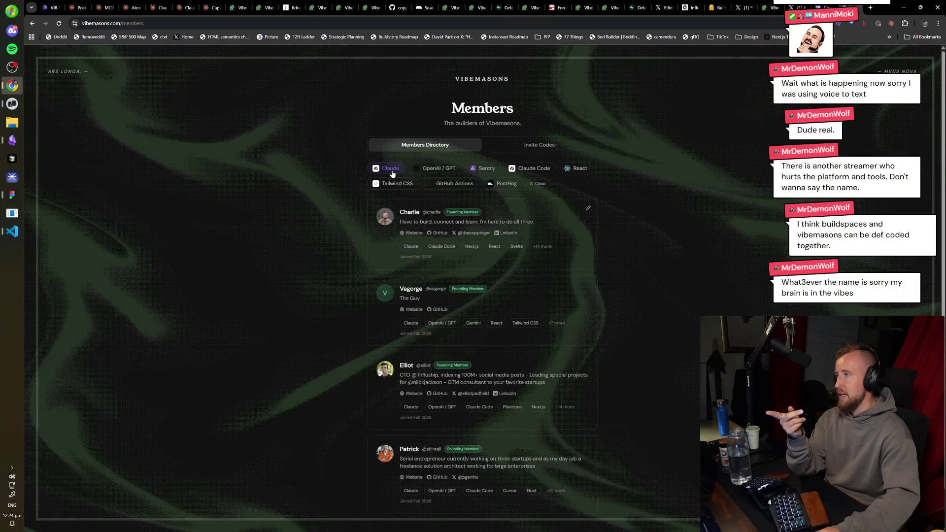
click(403, 170)
key(ctrl+l)
text(/stats)
key(Return)
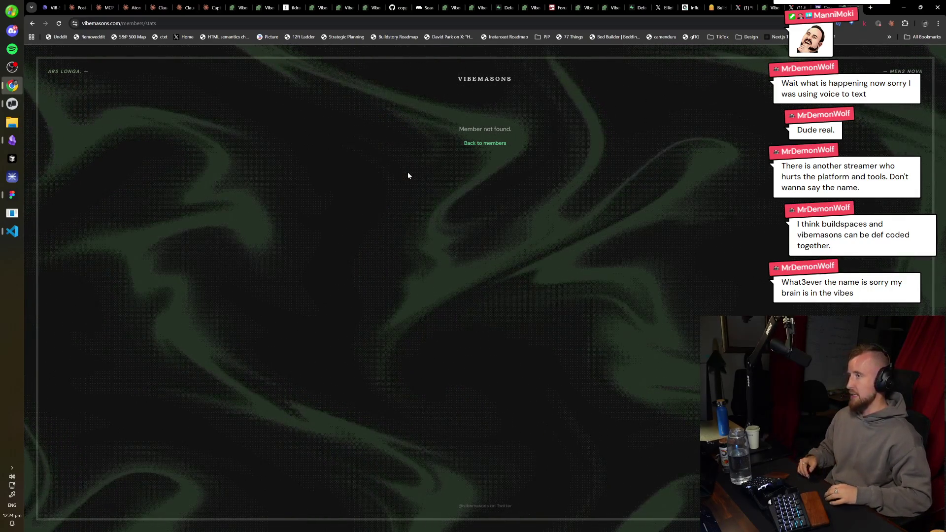
- Load vibemasons.com/stats and browse its Community Stack tool chart at 125% zoom, then zoom back out
key(alt+Left)
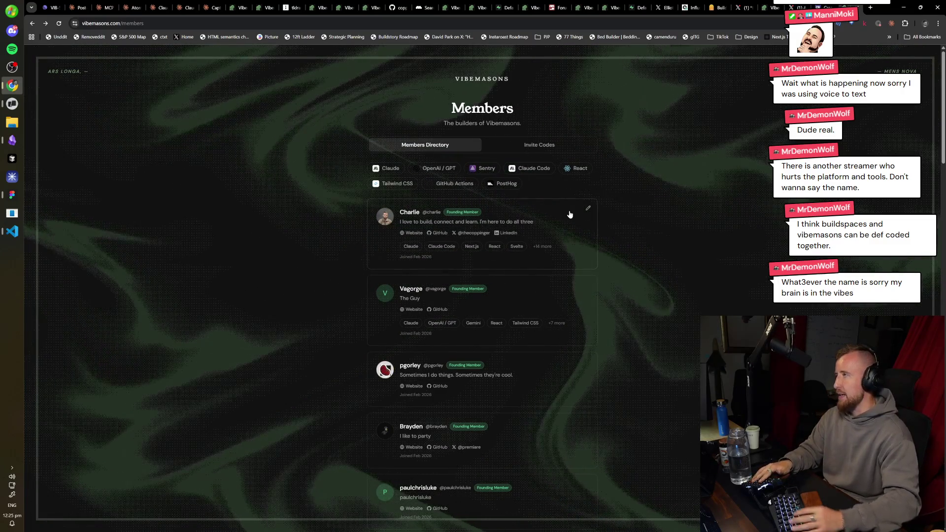
key(ctrl+l)
text(vibemasons.com/stats)
key(Return)
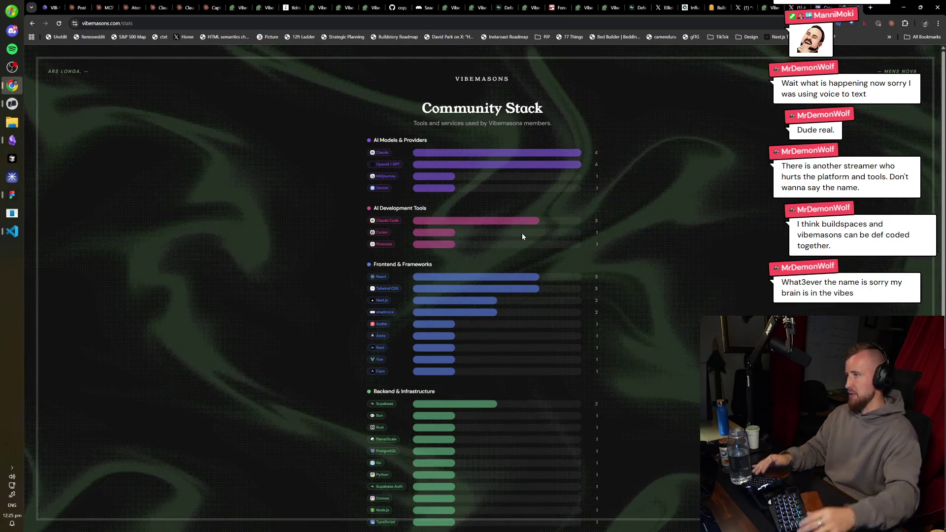
key(ctrl+plus)
key(ctrl+plus)
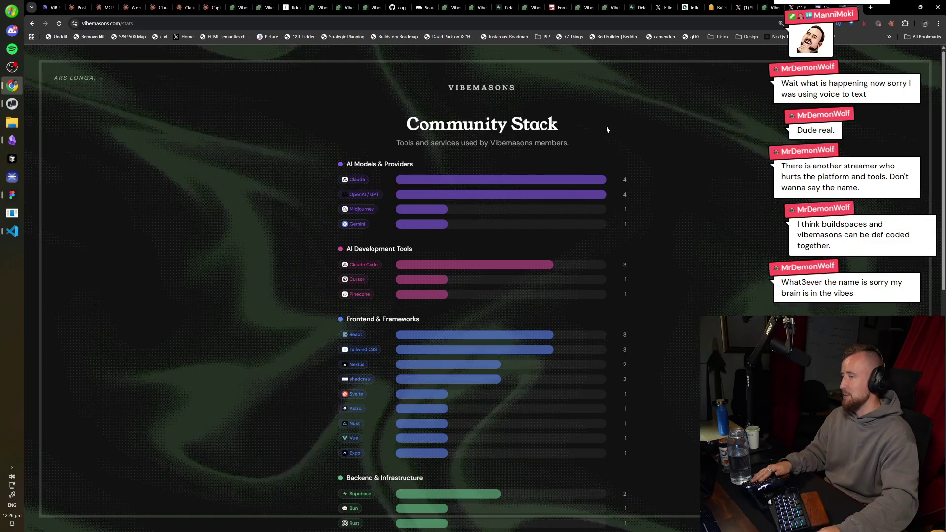
scroll(560, 256, down, 1)
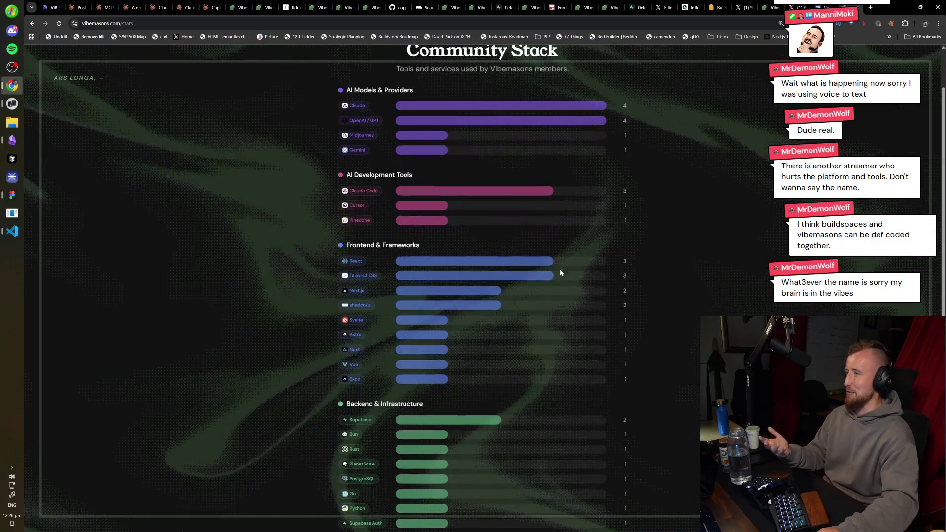
scroll(498, 316, down, 2)
scroll(479, 377, up, 4)
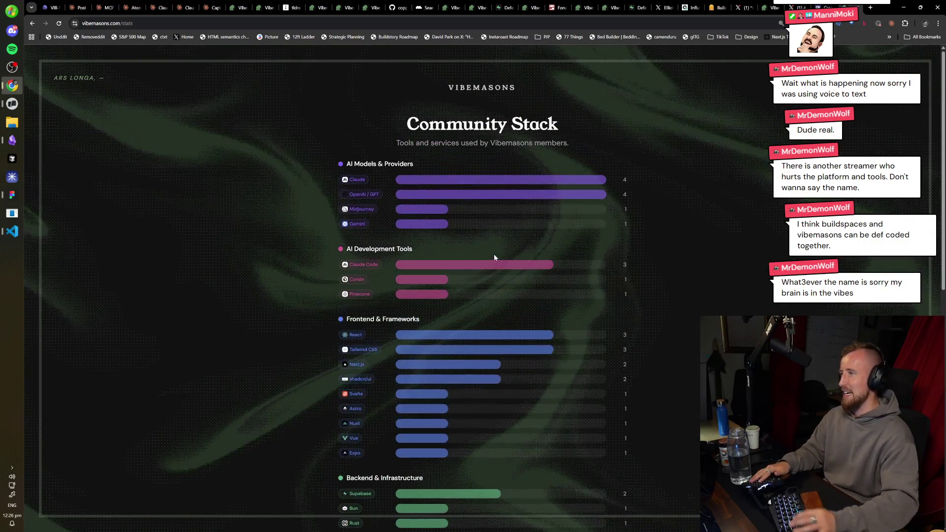
key(ctrl+minus)
key(ctrl+minus)
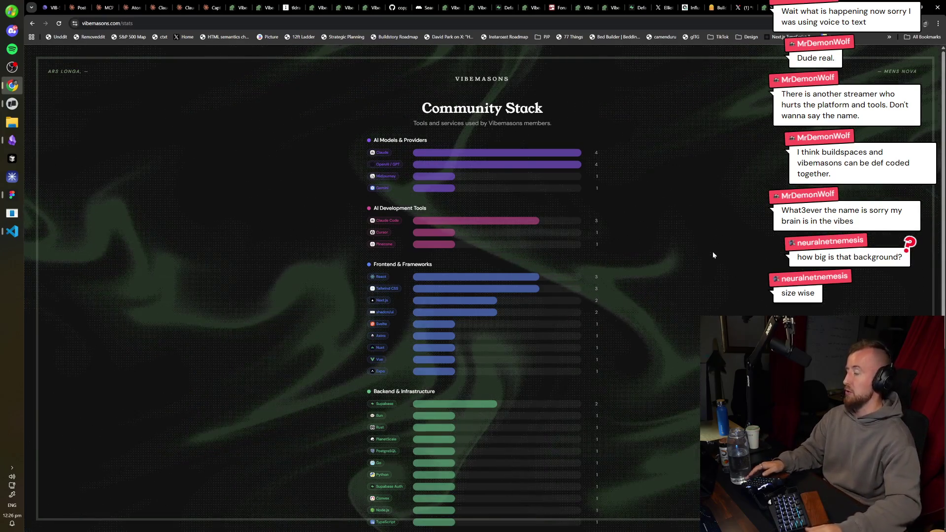
key(ctrl+Tab)
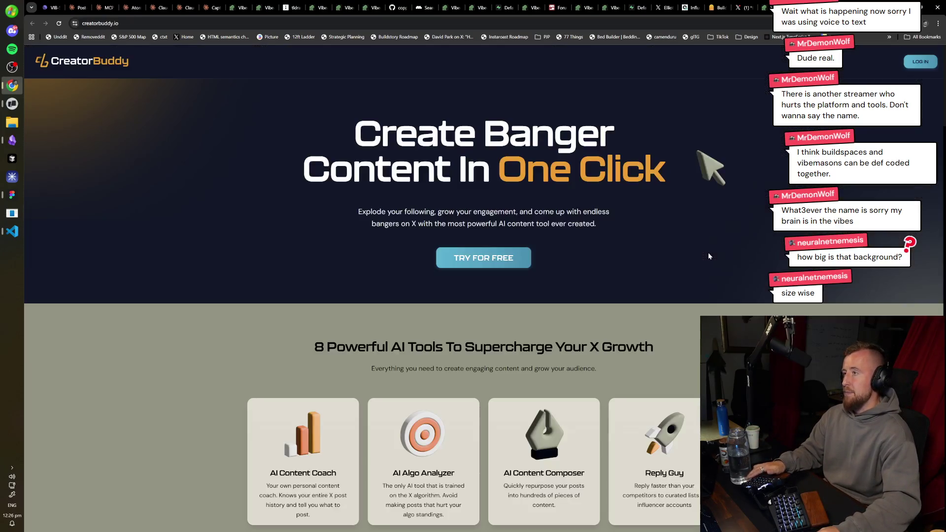
- Switch to the Figma board and pan from the settings frame to the threads / week 6 • 2026 wireframe
key(ctrl+shift+Tab)
key(alt+Tab)
key(alt+Tab)
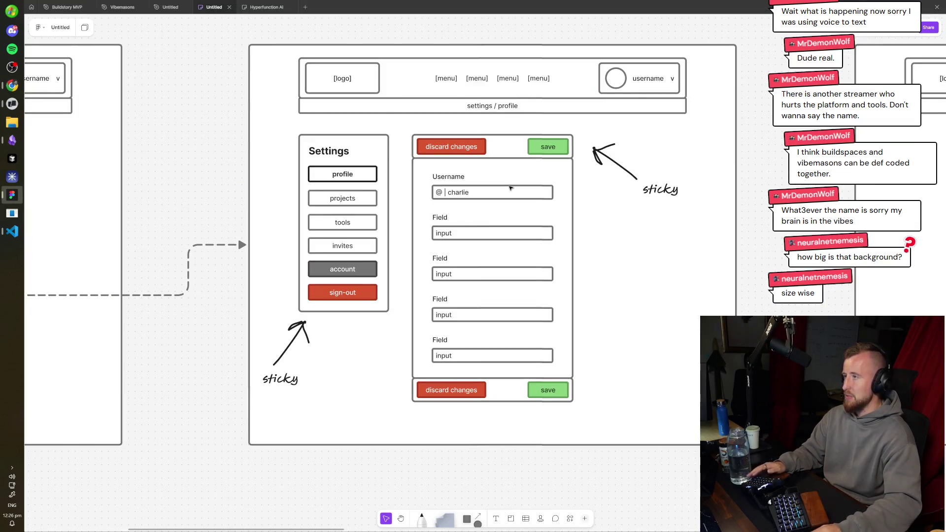
drag(511, 187, 590, 247)
scroll(566, 75, left, 5)
scroll(383, 66, right, 7)
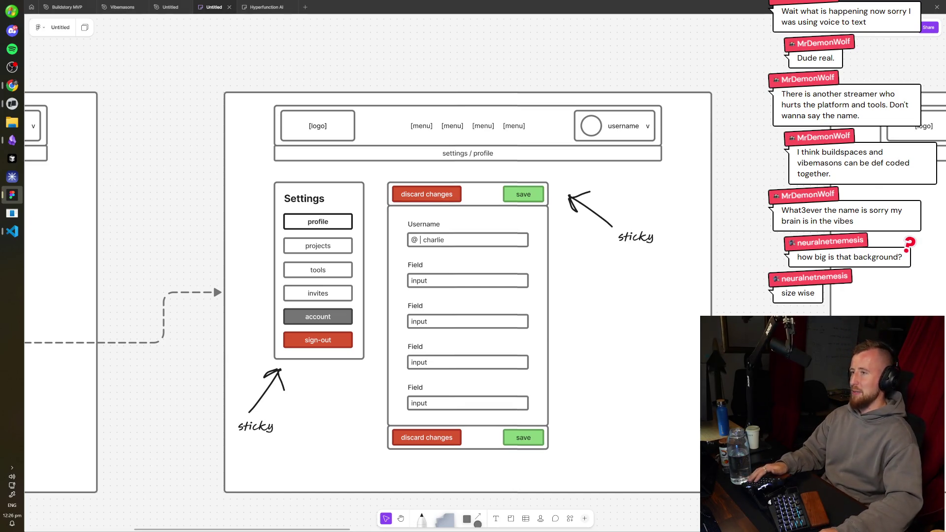
scroll(424, 269, right, 10)
scroll(471, 136, up, 2)
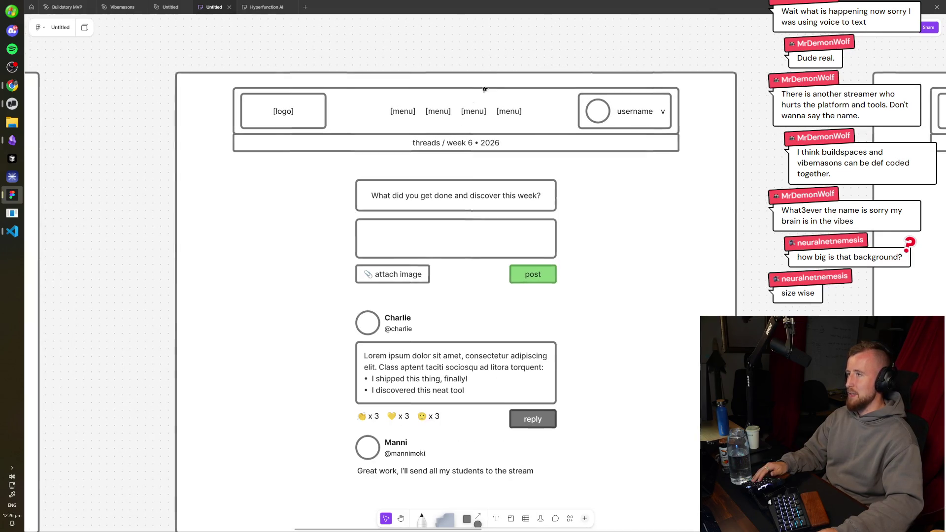
scroll(515, 68, down, 1)
key(alt+Tab)
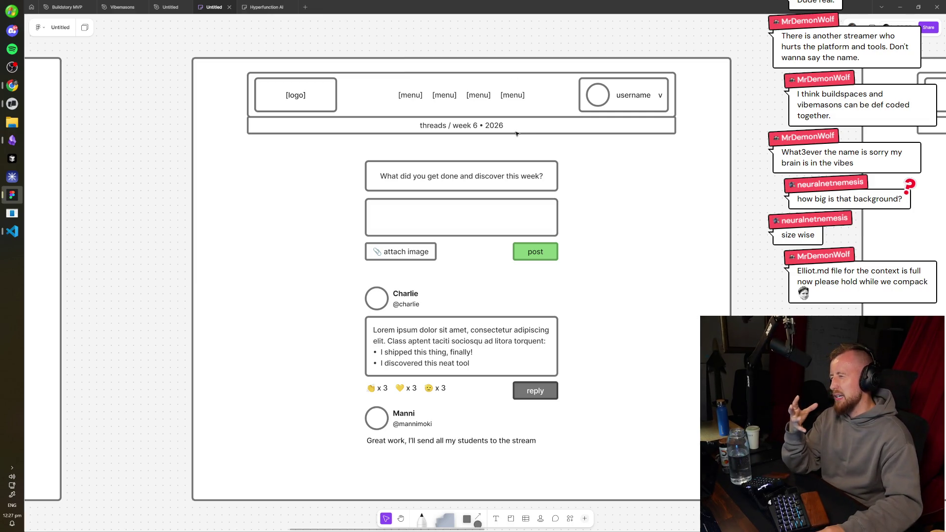
scroll(568, 143, down, 2)
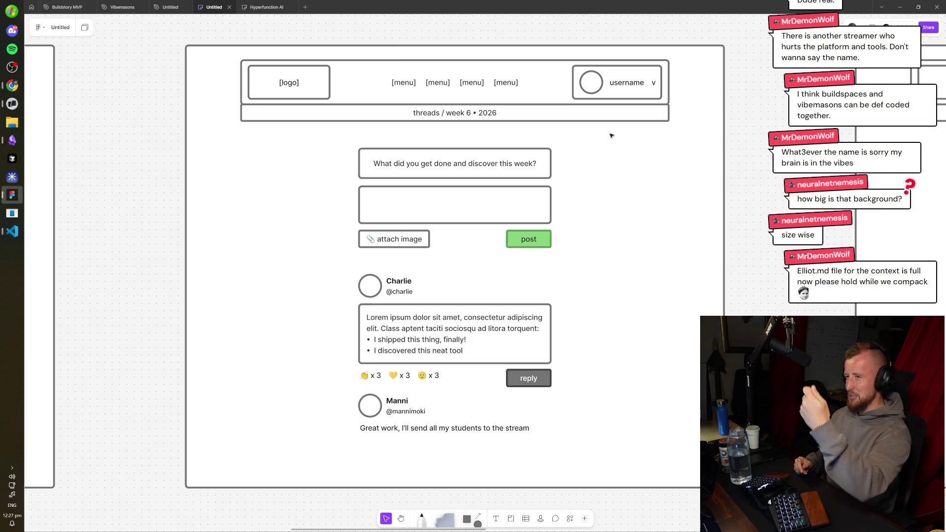
scroll(611, 136, right, 3)
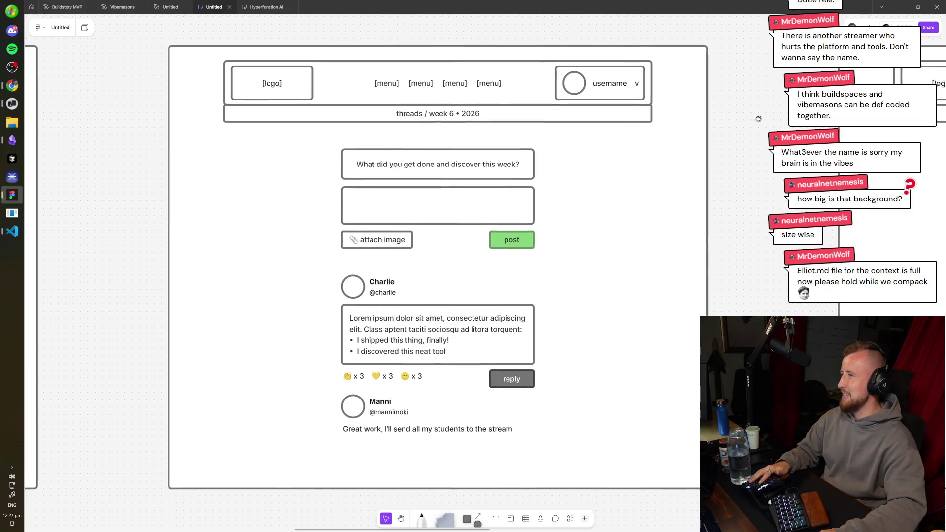
scroll(734, 126, right, 1)
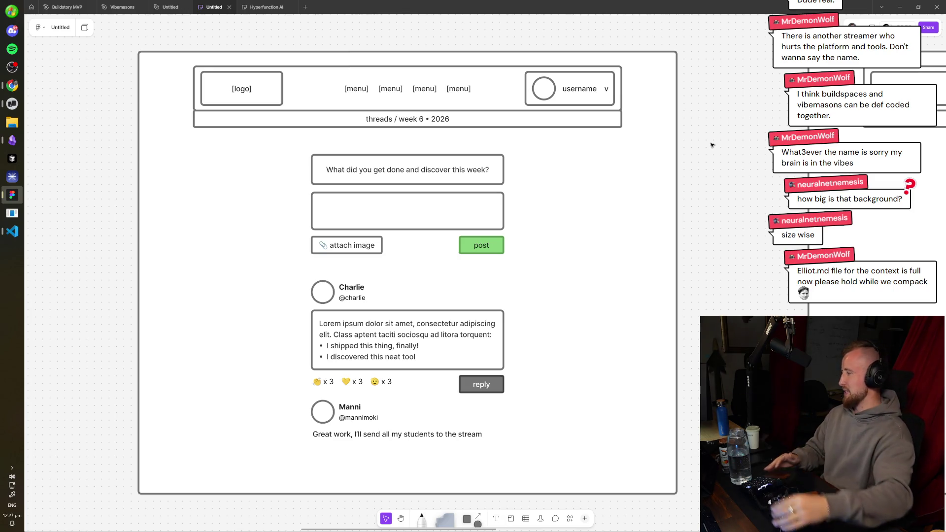
scroll(599, 193, left, 1)
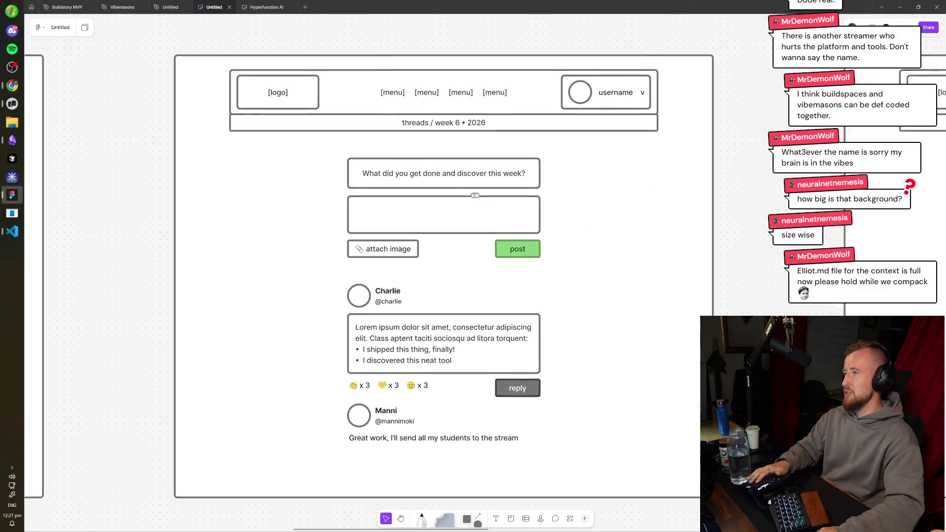
scroll(430, 131, up, 3)
double_click(430, 131)
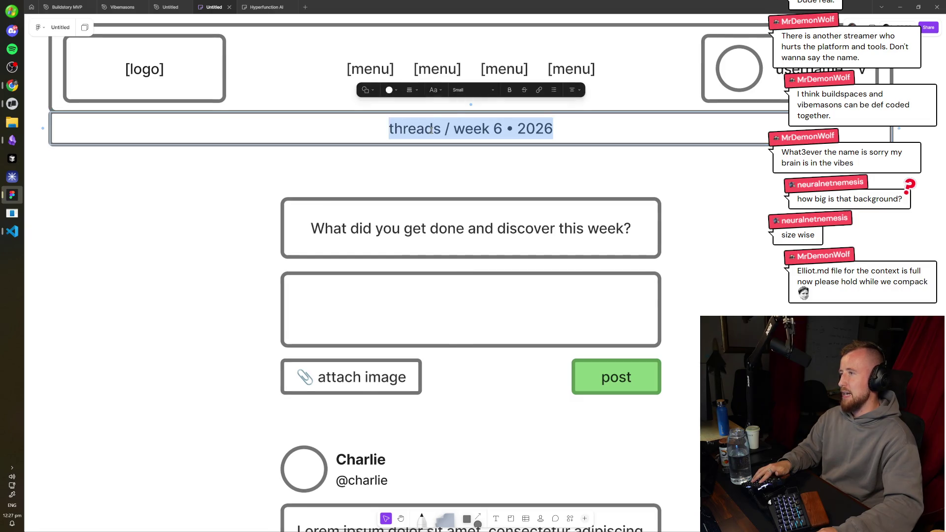
double_click(430, 131)
scroll(642, 121, down, 3)
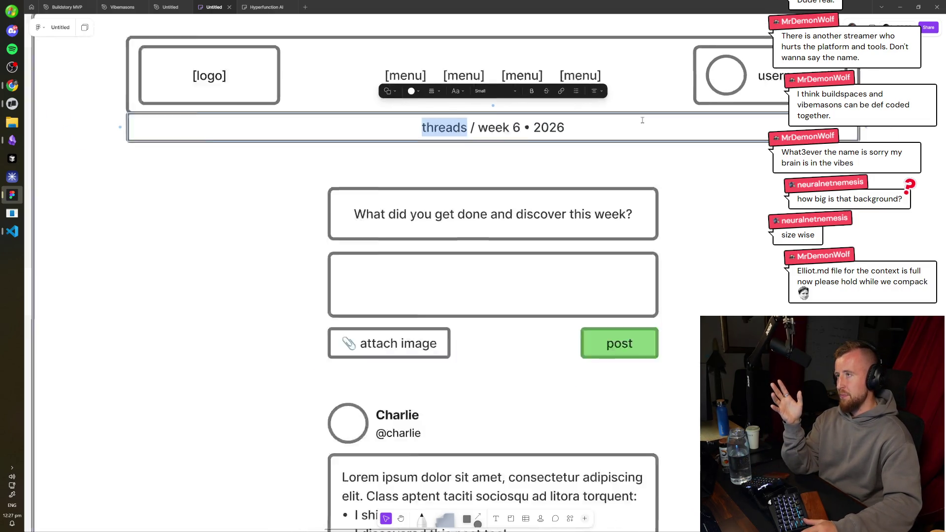
click(545, 27)
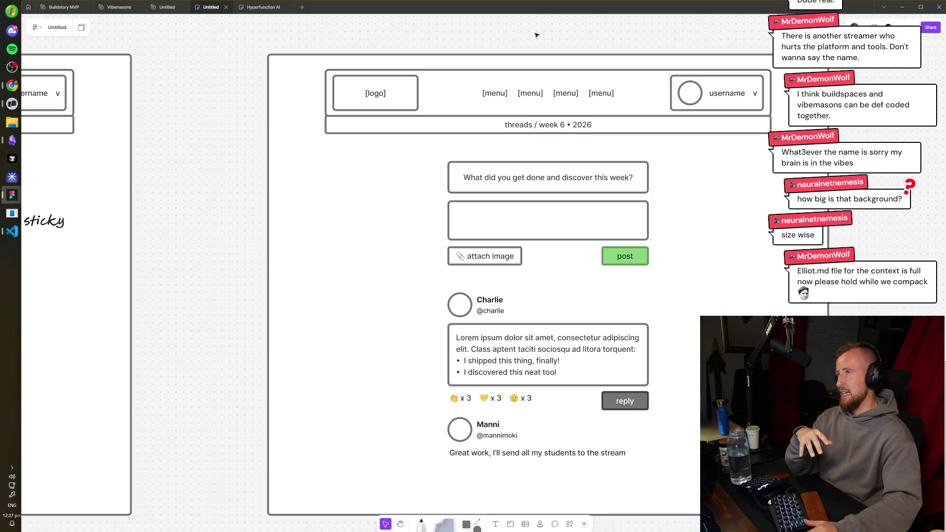
scroll(450, 88, right, 3)
scroll(450, 87, down, 1)
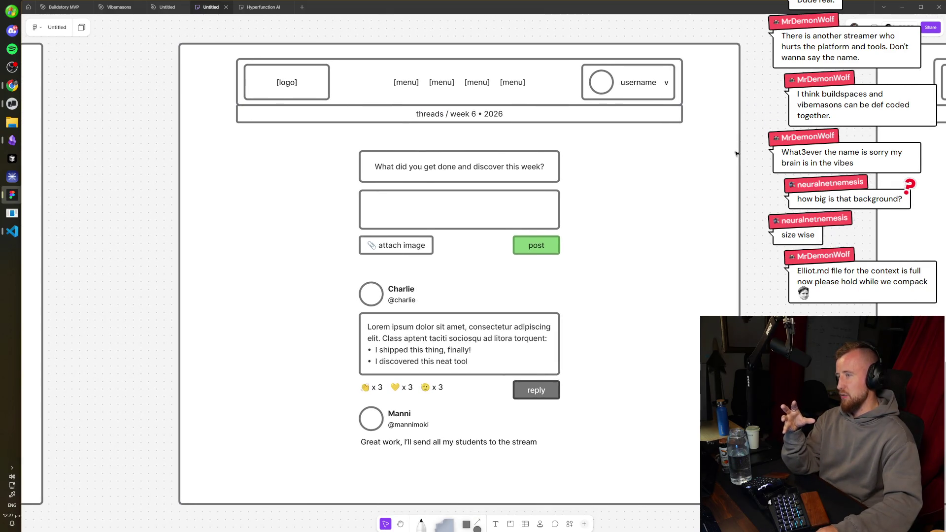
double_click(427, 115)
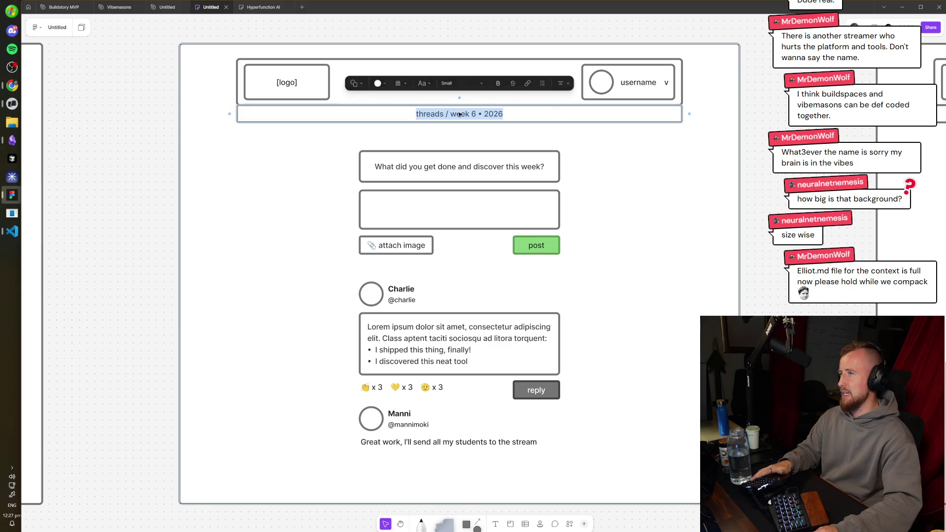
click(427, 115)
drag(448, 115, 508, 115)
click(526, 115)
drag(450, 115, 503, 115)
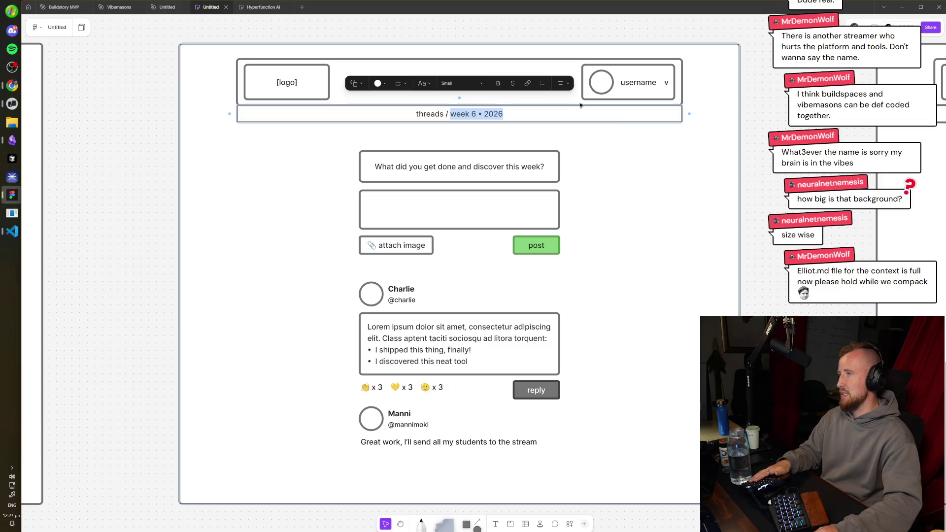
key(Escape)
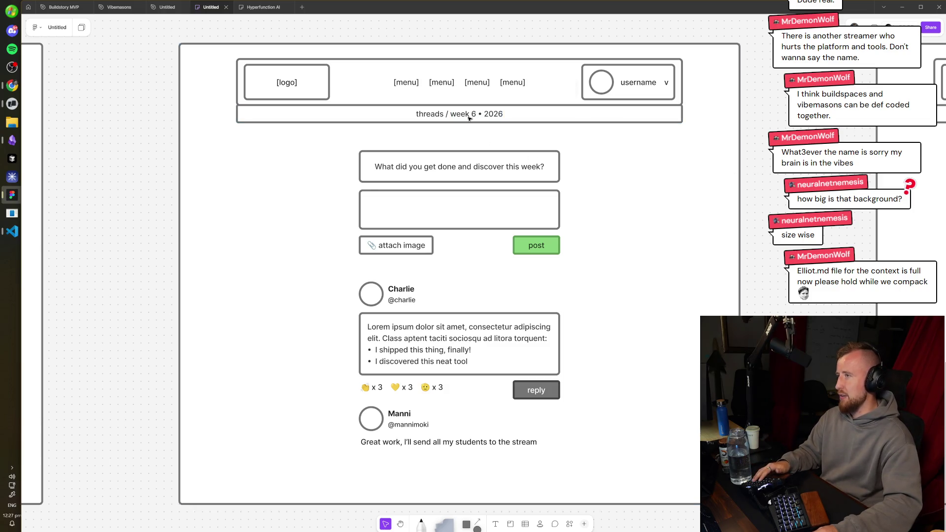
double_click(493, 114)
click(474, 167)
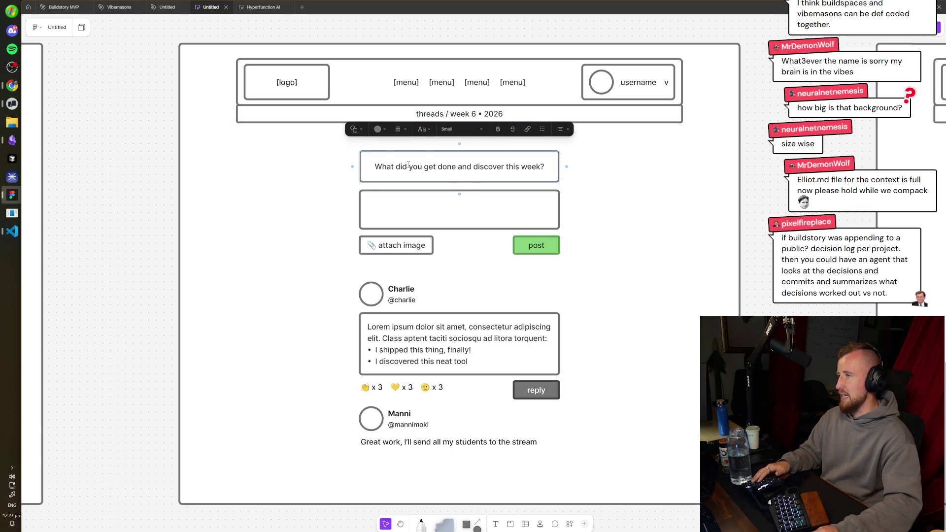
click(518, 186)
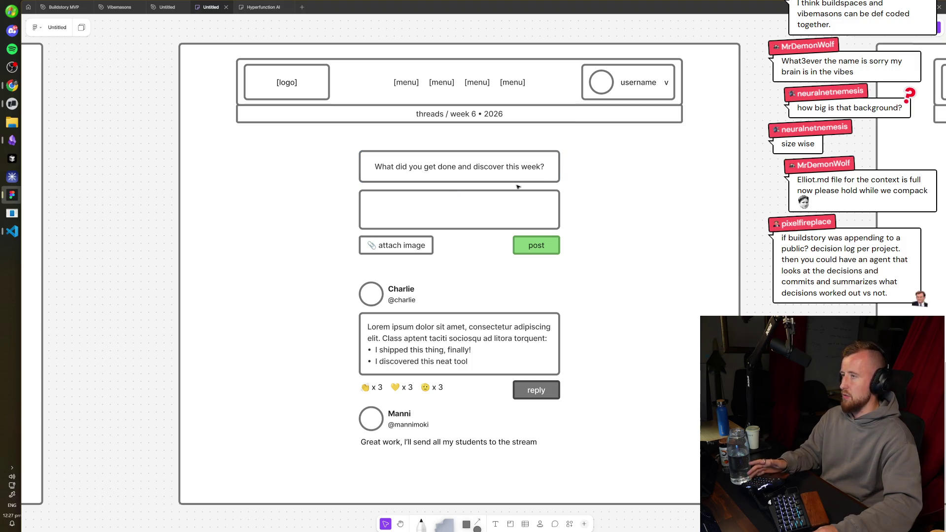
scroll(365, 207, down, 1)
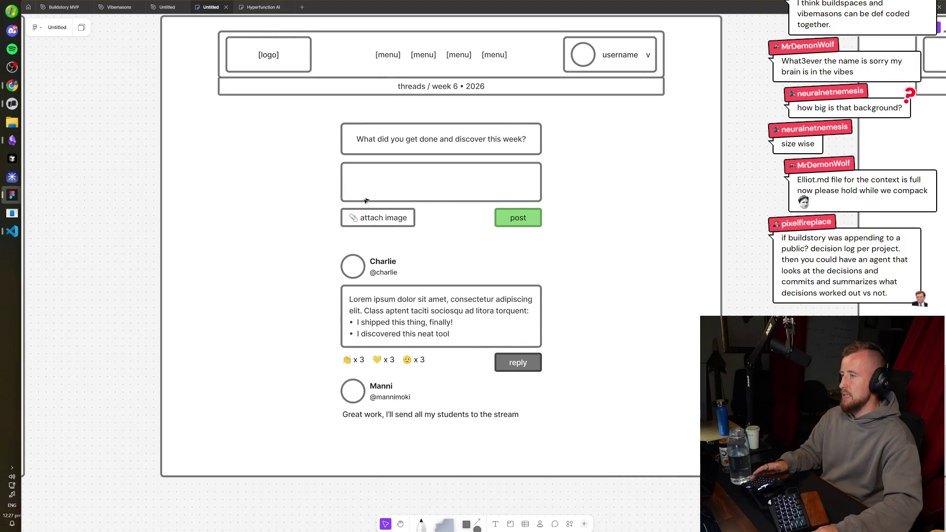
scroll(515, 269, down, 3)
ctrl+scroll(427, 221, up, 3)
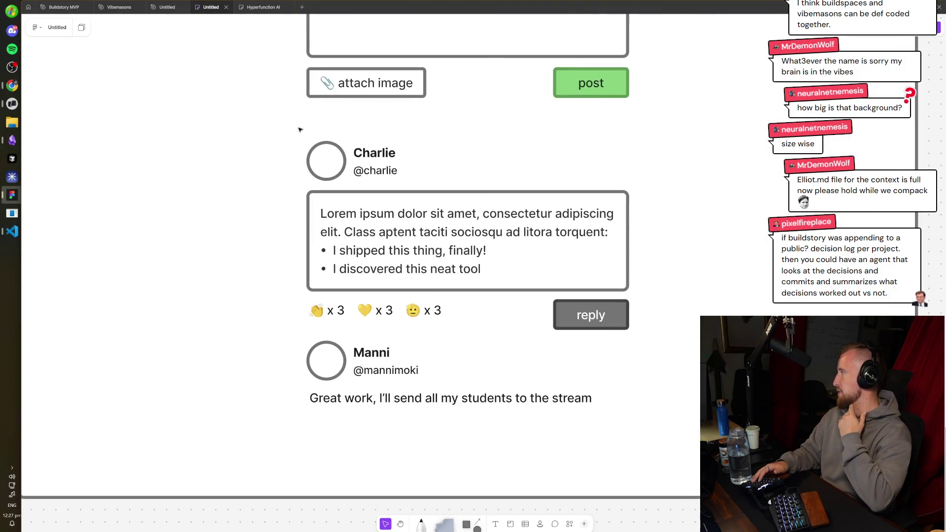
ctrl+scroll(284, 128, down, 3)
- Move the Tools & Services group about 20 px lower on the Community Check-ins wireframe
scroll(298, 314, up, 2)
scroll(298, 314, right, 10)
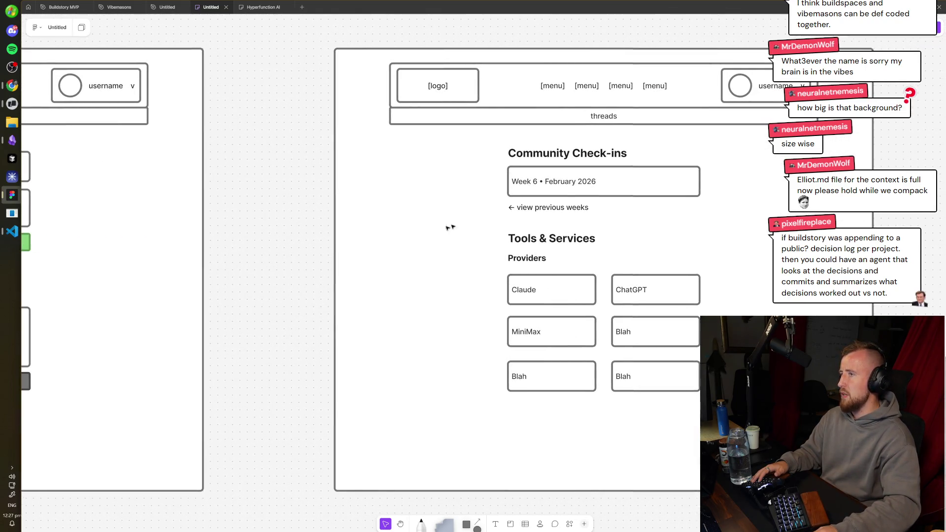
scroll(450, 227, right, 5)
ctrl+scroll(498, 194, up, 2)
ctrl+scroll(363, 59, down, 1)
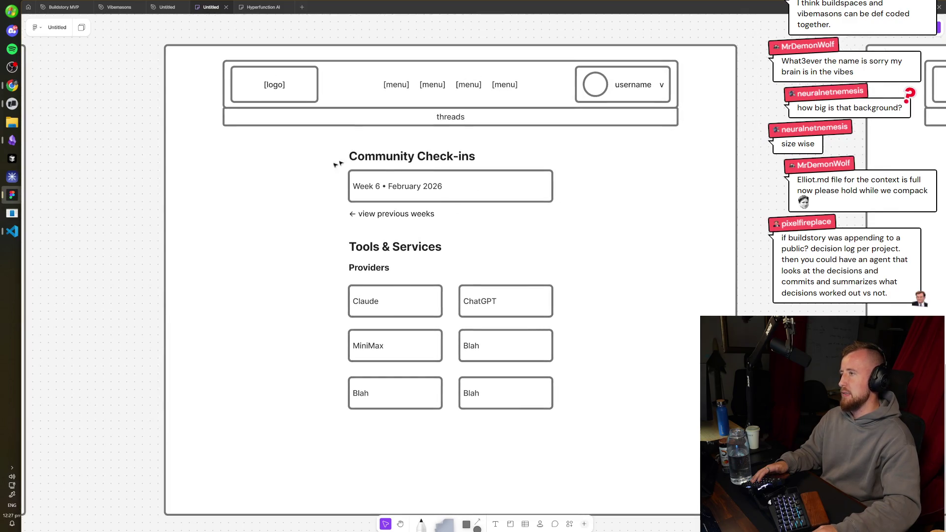
scroll(692, 246, down, 1)
mouse_move(611, 182)
mouse_down()
mouse_move(304, 412)
mouse_move(580, 209)
mouse_up()
mouse_move(507, 239)
mouse_down()
mouse_move(507, 258)
mouse_move(507, 250)
mouse_up()
key(Escape)
mouse_move(595, 224)
mouse_down()
mouse_move(266, 409)
mouse_move(284, 438)
mouse_up()
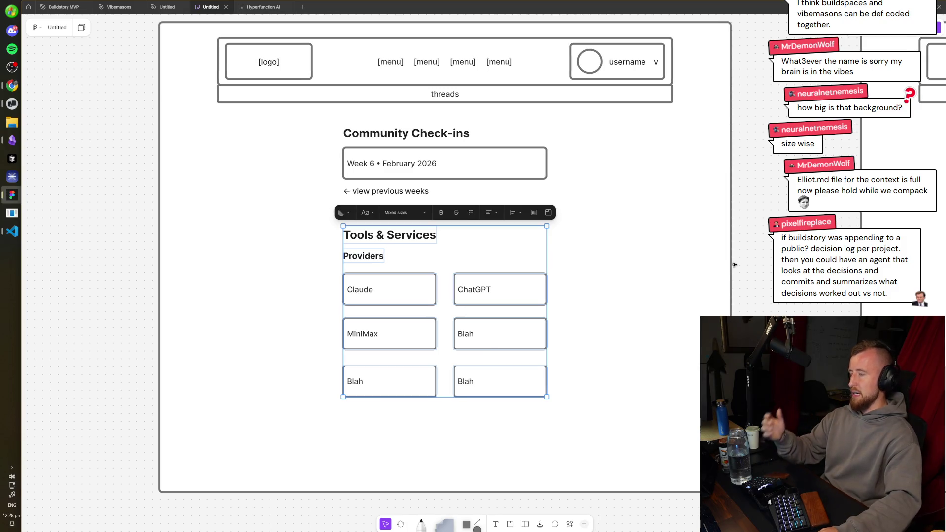
click(747, 262)
- Select the six provider boxes, then pan to the neighbouring wireframe and select its Claude box
scroll(734, 268, down, 2)
scroll(421, 298, up, 5)
scroll(570, 393, down, 4)
drag(645, 406, 409, 293)
key(Escape)
mouse_move(829, 281)
mouse_down()
mouse_move(601, 308)
mouse_move(468, 291)
mouse_move(549, 264)
mouse_up()
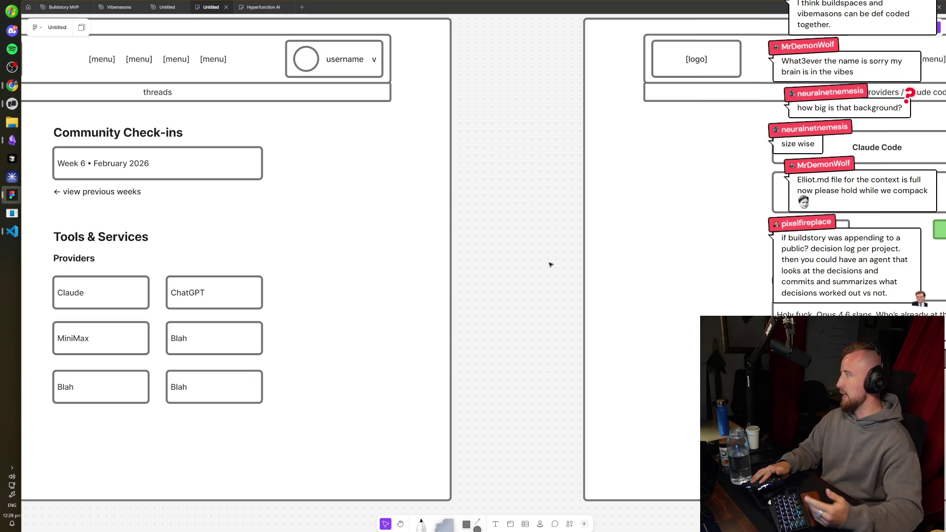
mouse_move(487, 258)
mouse_down()
mouse_move(665, 265)
mouse_move(370, 241)
mouse_move(643, 251)
mouse_up()
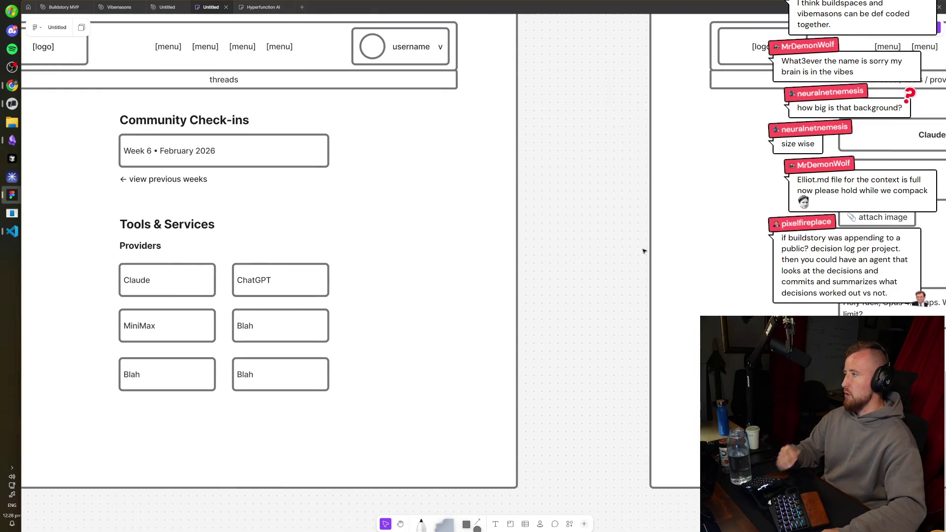
click(136, 288)
- Rename the thread title and breadcrumb from 'Claude Code' to 'Claude'
mouse_move(547, 279)
mouse_down()
mouse_move(152, 266)
mouse_move(571, 276)
mouse_move(547, 279)
mouse_up()
scroll(547, 279, right, 10)
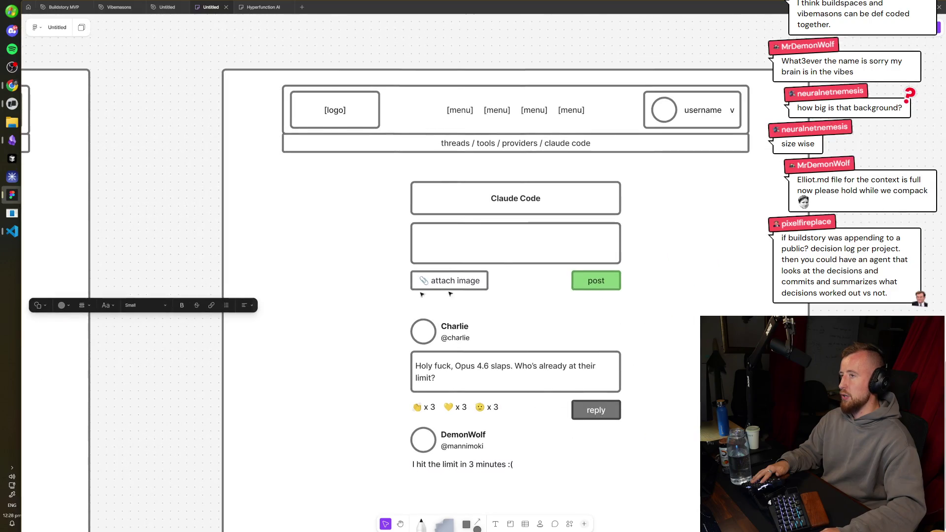
click(516, 199)
double_click(512, 199)
key(End)
key(BackSpace)
key(BackSpace)
key(BackSpace)
double_click(580, 142)
key(BackSpace)
key(BackSpace)
key(Escape)
- Insert 'just dropped and it' after 'Opus 4.6' in the first post's text
click(494, 368)
double_click(495, 367)
click(494, 368)
text(just dropped and it)
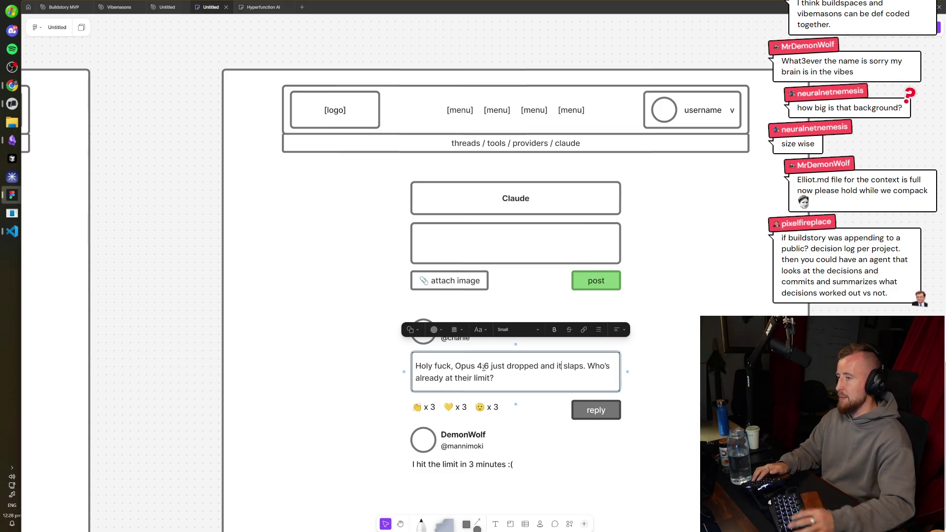
key(Escape)
scroll(709, 232, down, 3)
mouse_move(716, 391)
mouse_down()
mouse_move(420, 185)
mouse_move(401, 152)
mouse_up()
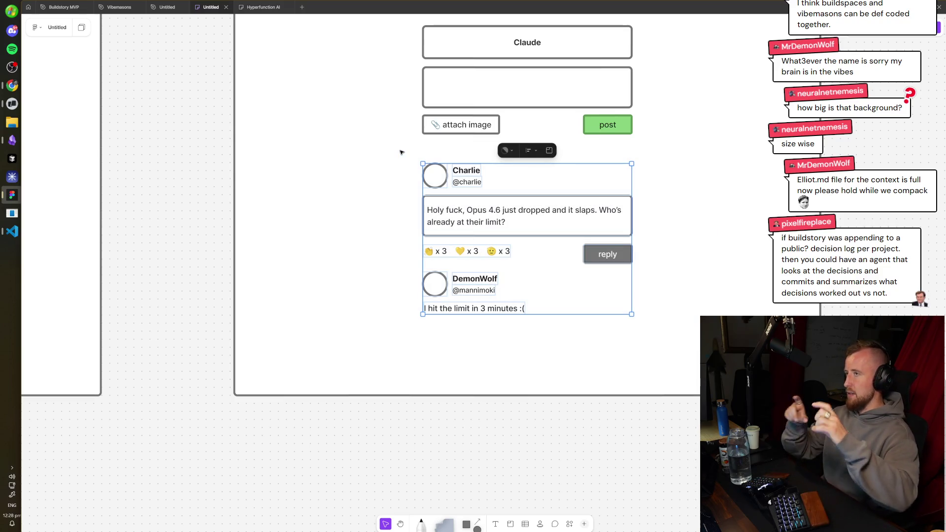
click(401, 151)
- Select the thread frame and its first post group, then jump to the next frame
scroll(400, 152, up, 2)
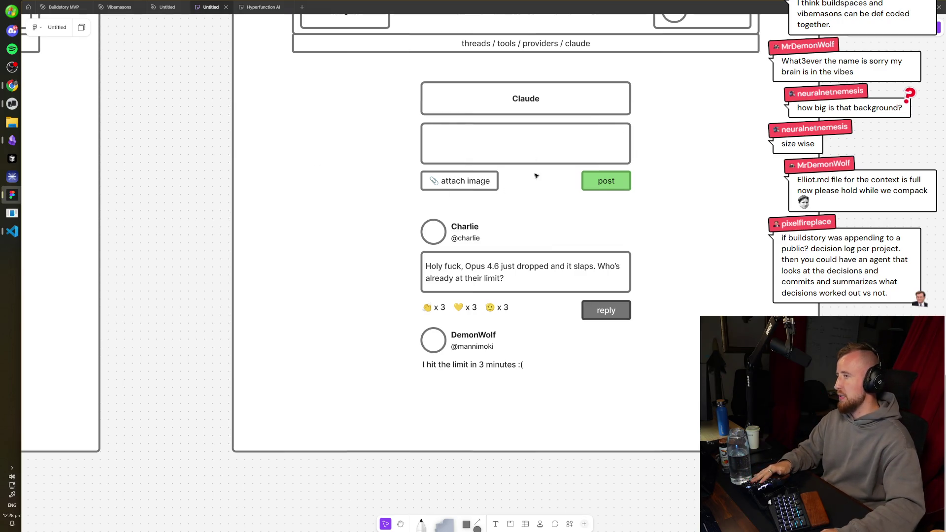
scroll(536, 176, up, 2)
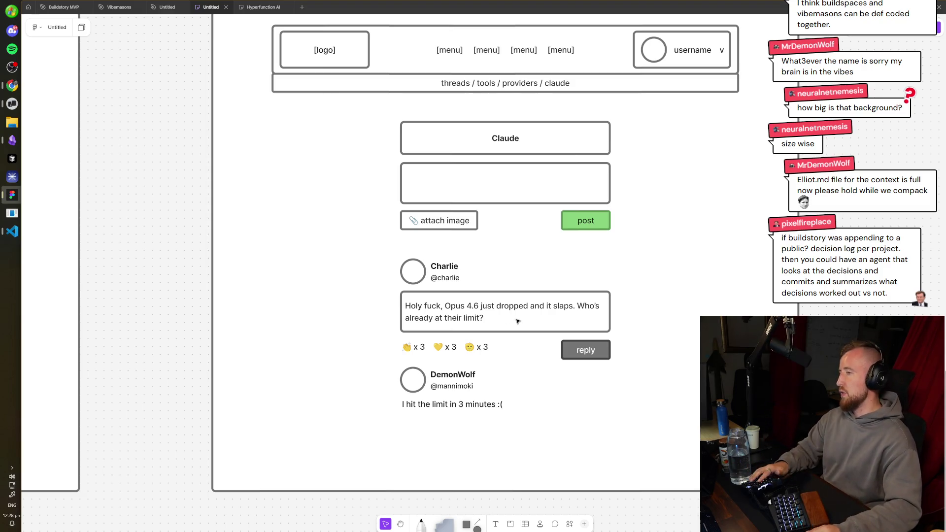
click(385, 259)
drag(385, 259, 646, 430)
key(Escape)
scroll(493, 261, up, 1)
key(shift+n)
key(shift+n)
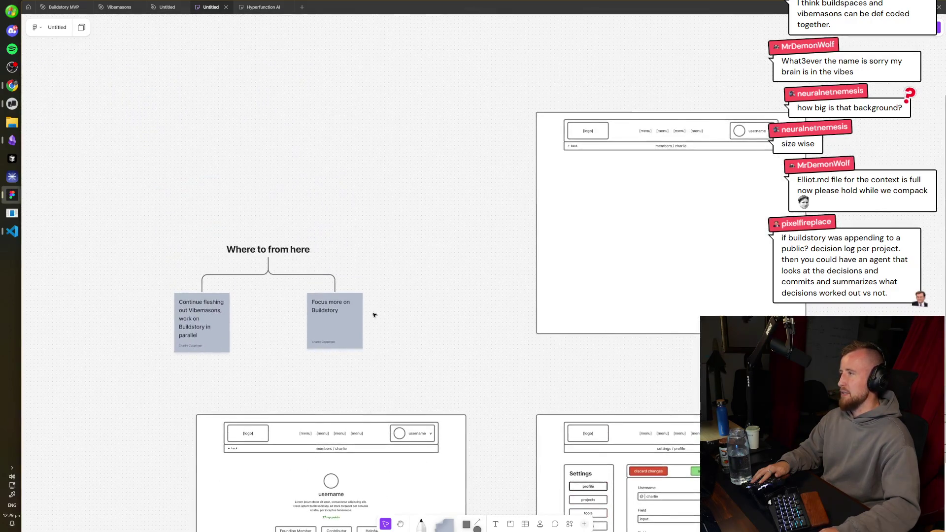
- Drag the 'Where to from here' sticky-note group up and to the right
drag(561, 172, 146, 441)
mouse_move(250, 355)
mouse_down()
mouse_move(366, 248)
mouse_move(324, 291)
mouse_move(363, 213)
mouse_move(357, 245)
mouse_move(372, 232)
mouse_up()
scroll(468, 344, down, 3)
scroll(466, 276, right, 10)
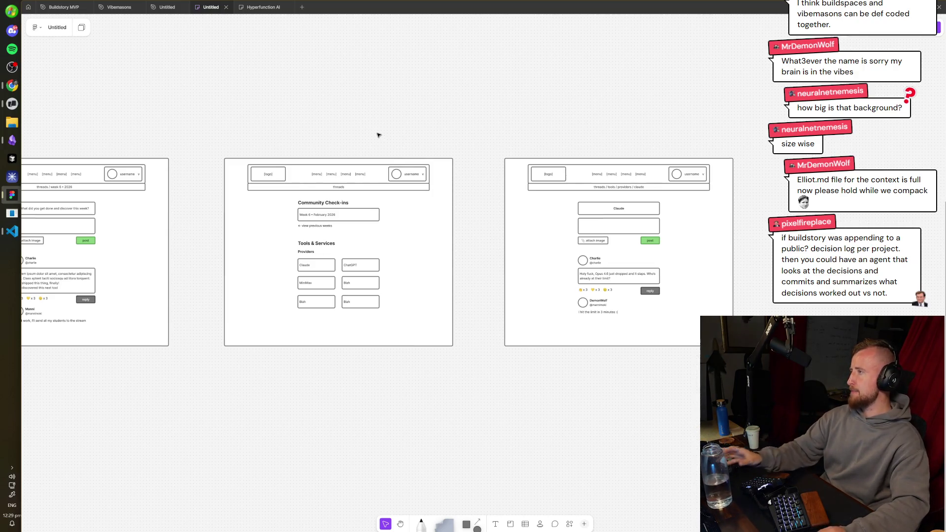
scroll(512, 196, left, 5)
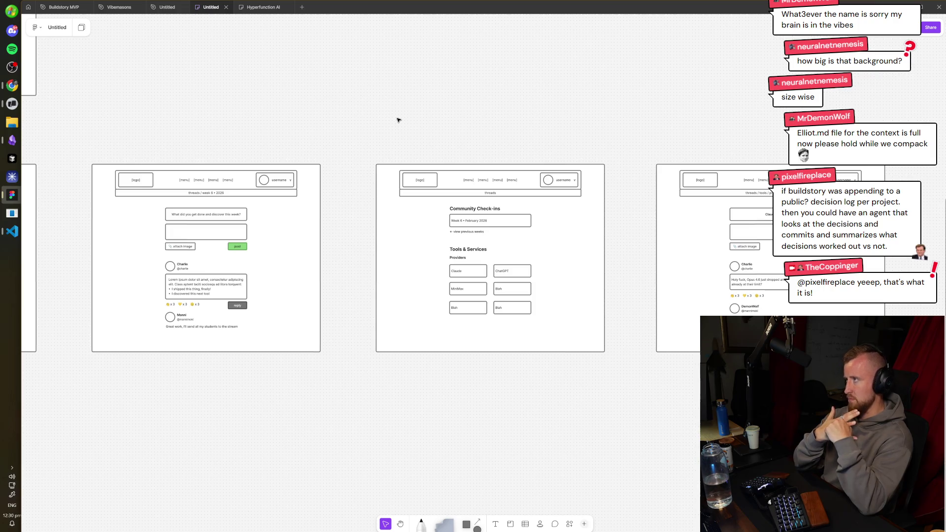
key(alt+Tab)
key(alt+Tab)
key(alt+Tab)
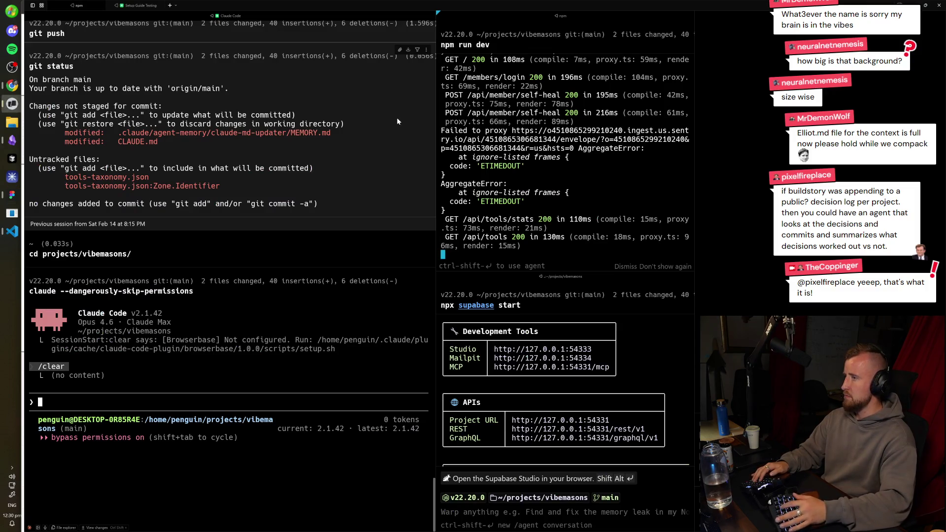
click(241, 330)
- Run /insights in Claude Code and open the generated report.html link
text(/insights)
key(Return)
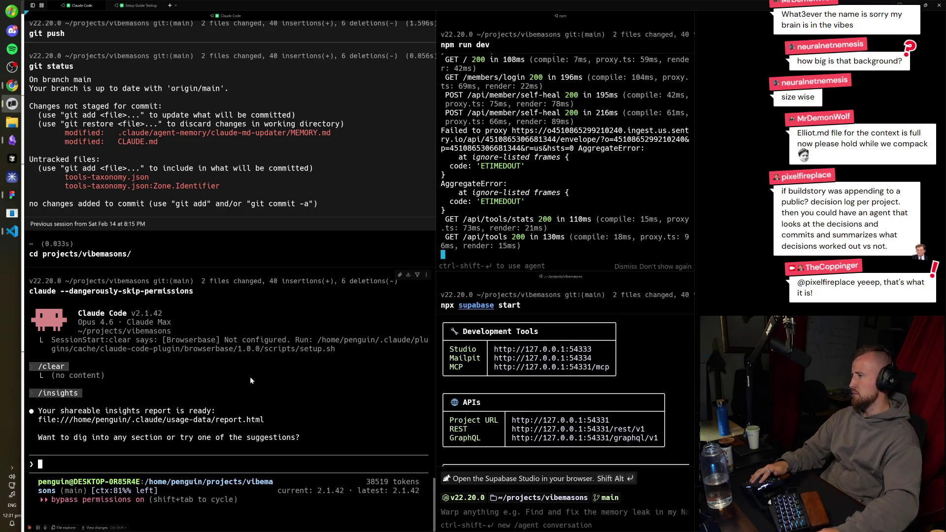
ctrl+click(250, 421)
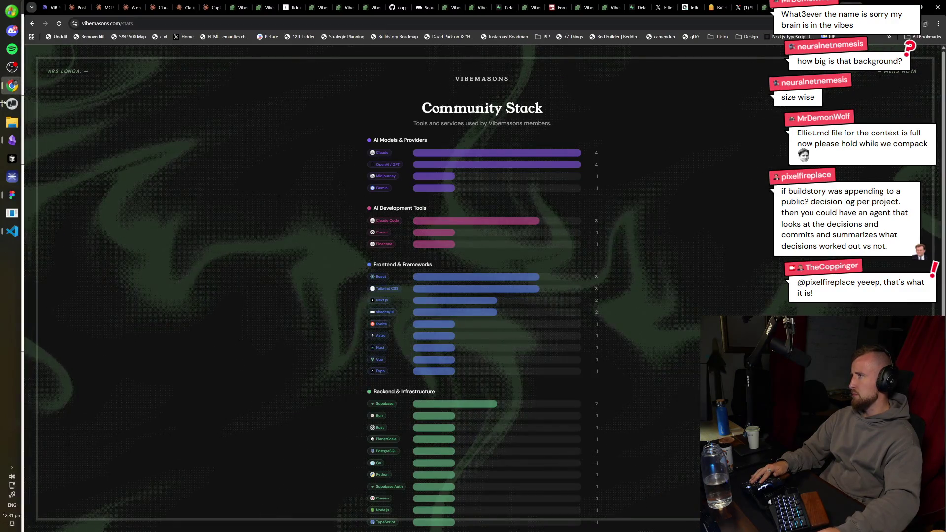
- Return to the Chrome window on vibemasons.com/stats and open a new blank tab
key(alt+Tab)
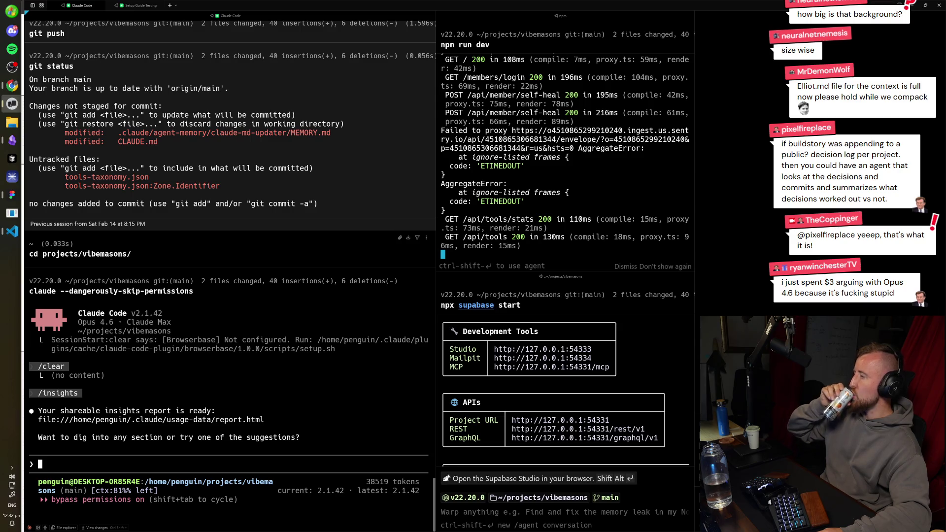
click(12, 88)
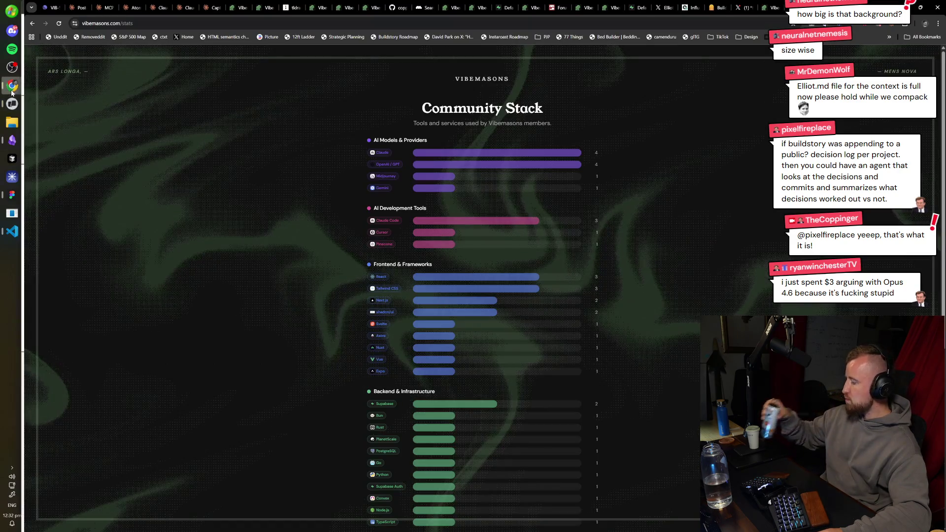
key(ctrl+t)
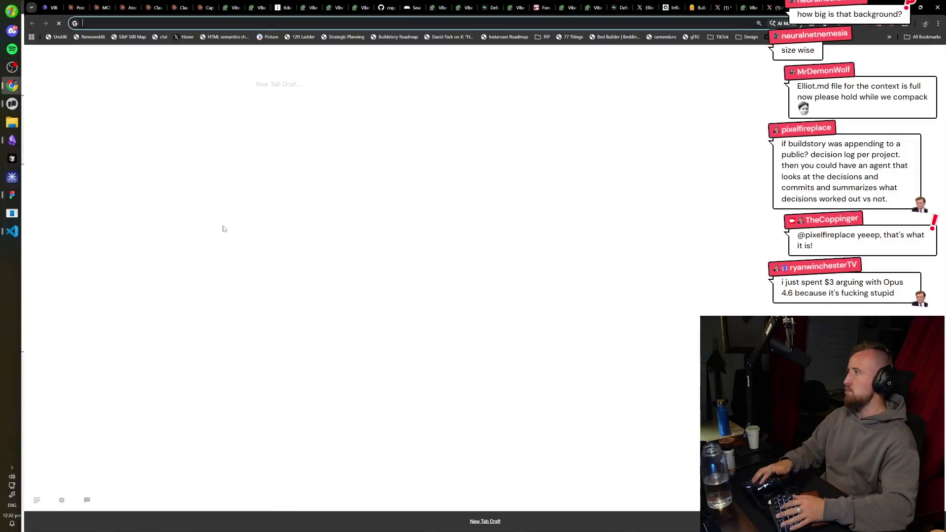
- Search the web for grokipedia and open the Grokipedia site in a maximized window
text(grokoe)
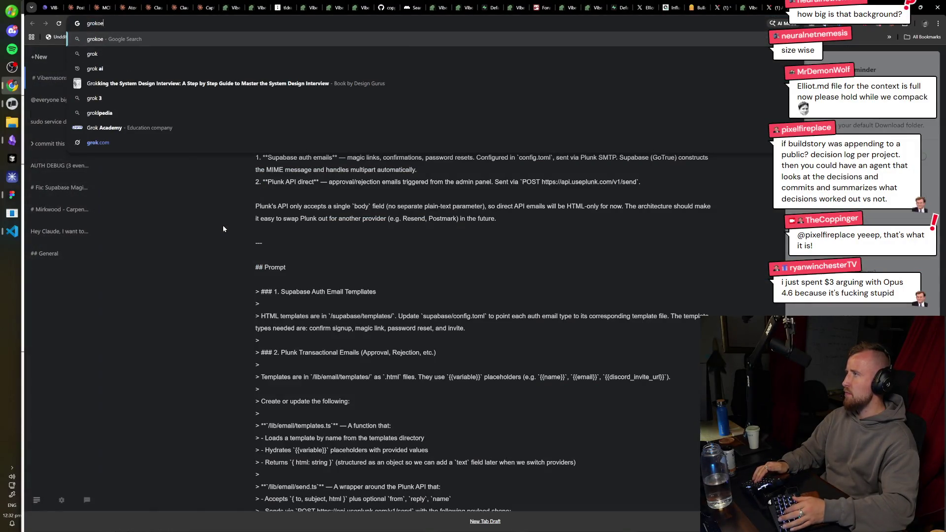
key(BackSpace)
text(pedia)
key(Return)
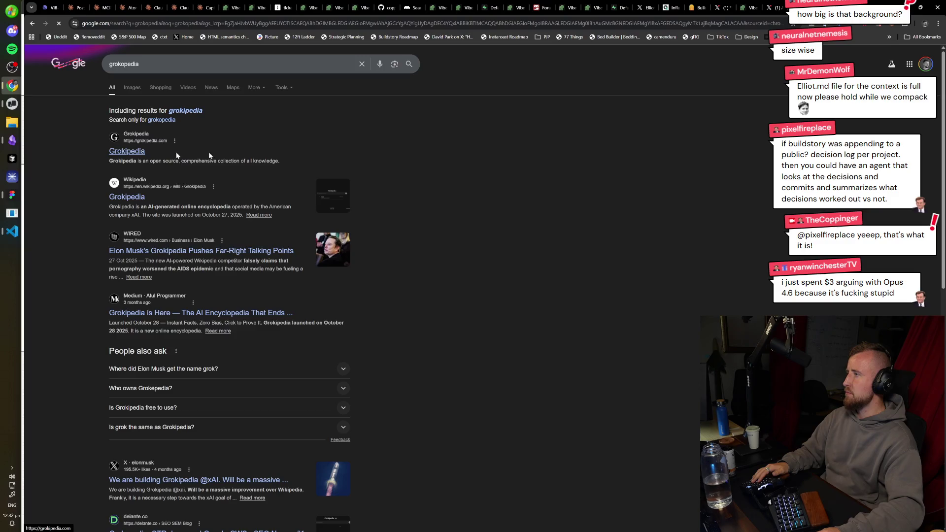
click(176, 154)
key(super+Down)
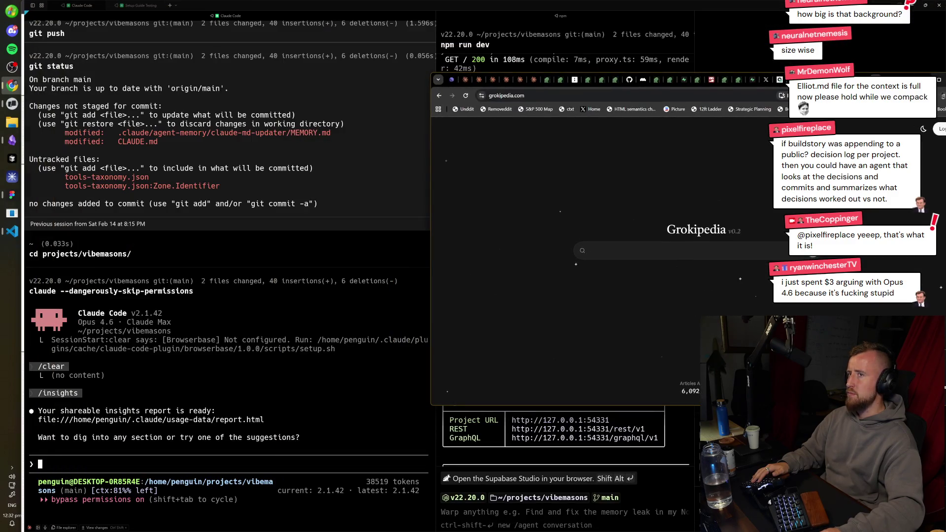
key(super+Up)
- Ask 'What's the best email provider for a Supabase project?', read the Supabase Auth article, close the tab
text(What's the best email provider for a Supabase project?)
key(Return)
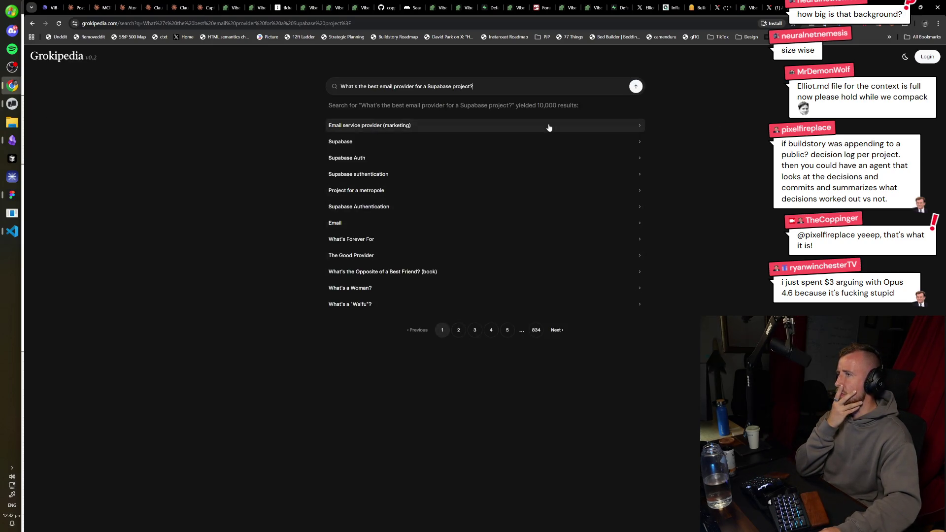
click(510, 164)
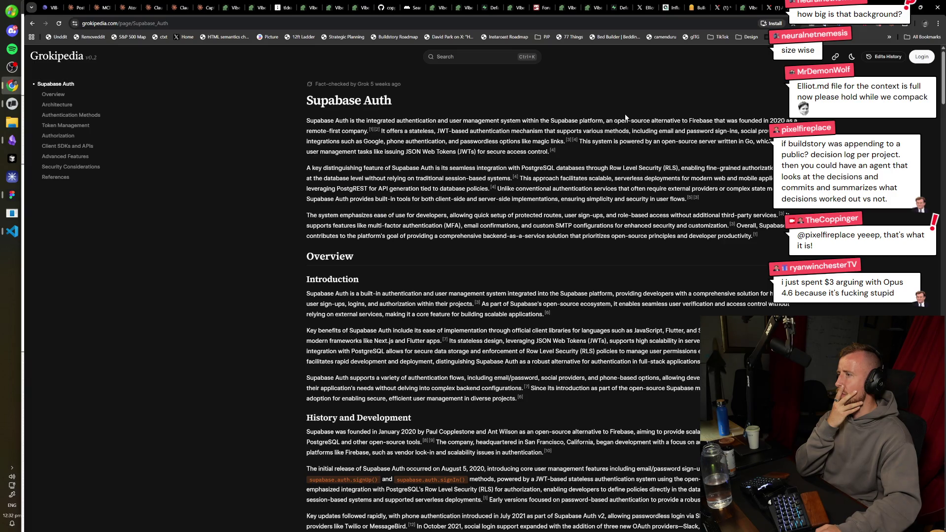
scroll(625, 117, down, 20)
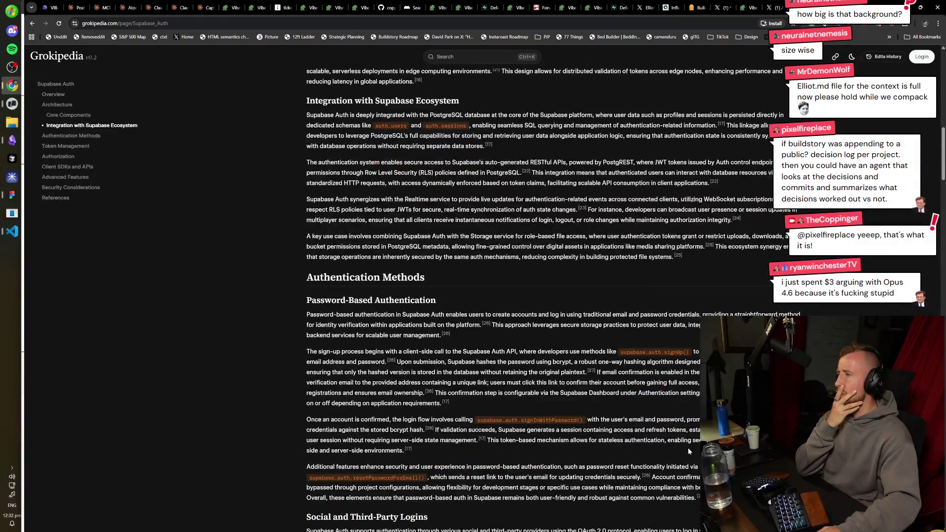
key(ctrl+w)
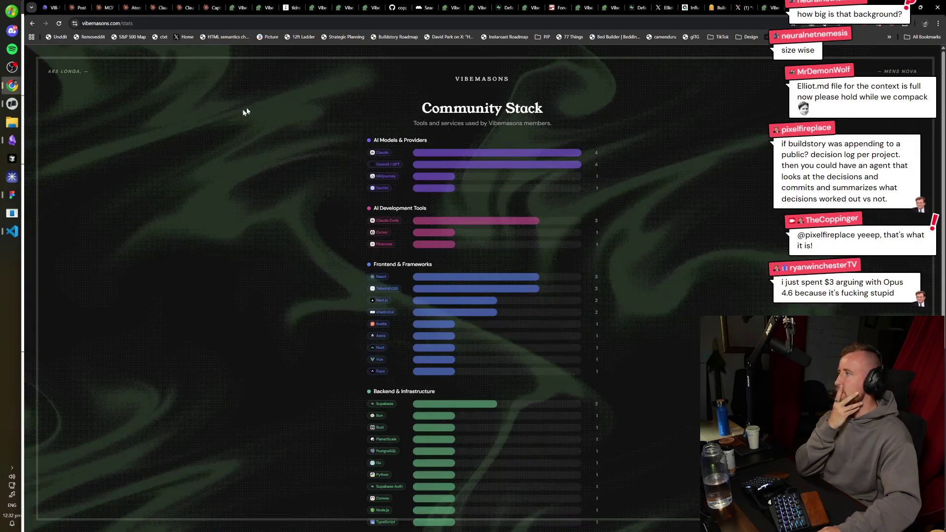
- Go back from vibemasons.com/stats to the vibemasons.com home page
key(alt+Tab)
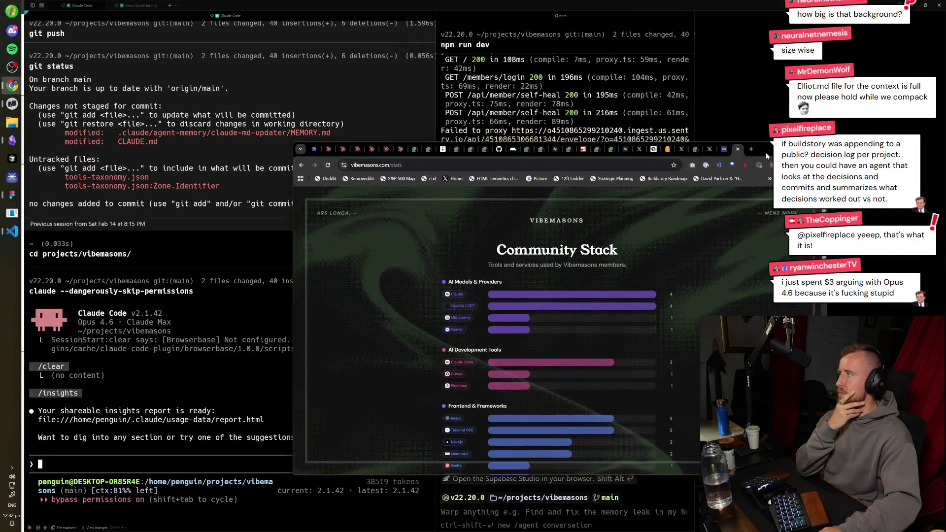
key(alt+Tab)
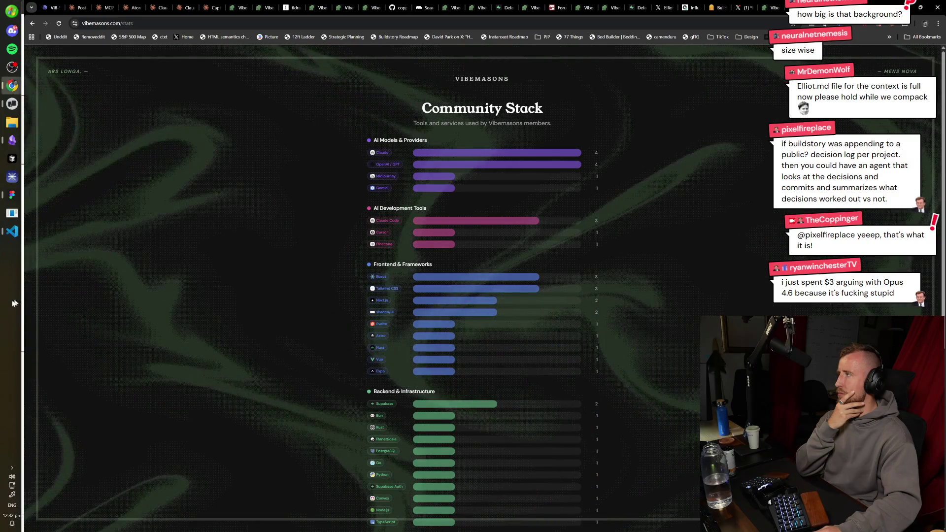
click(20, 12)
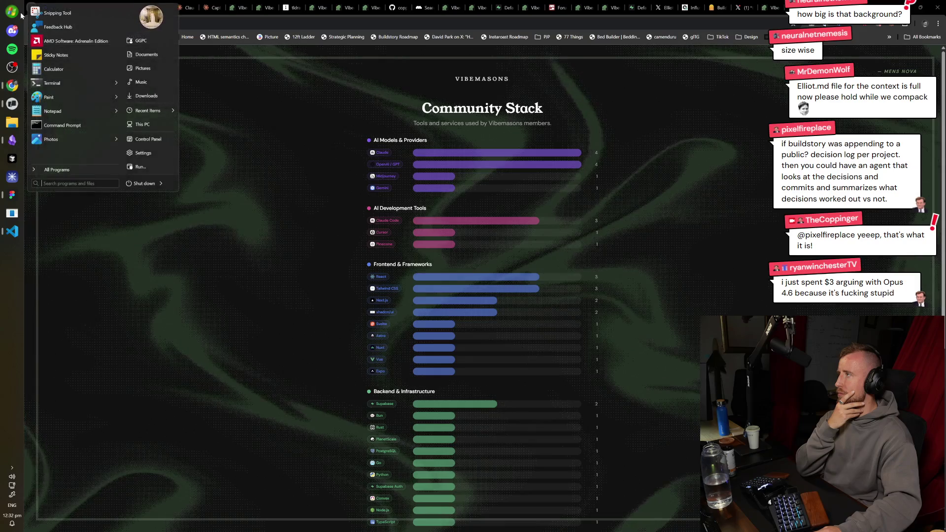
click(140, 328)
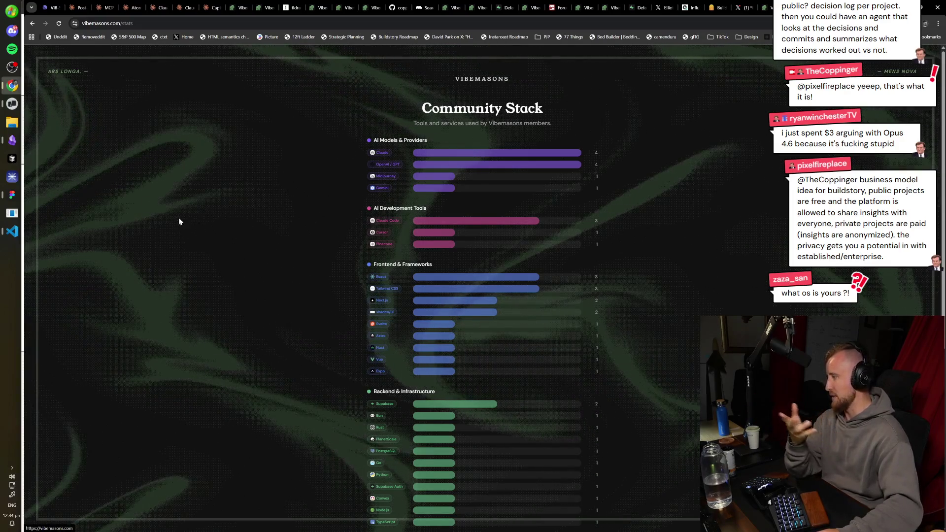
key(alt+Left)
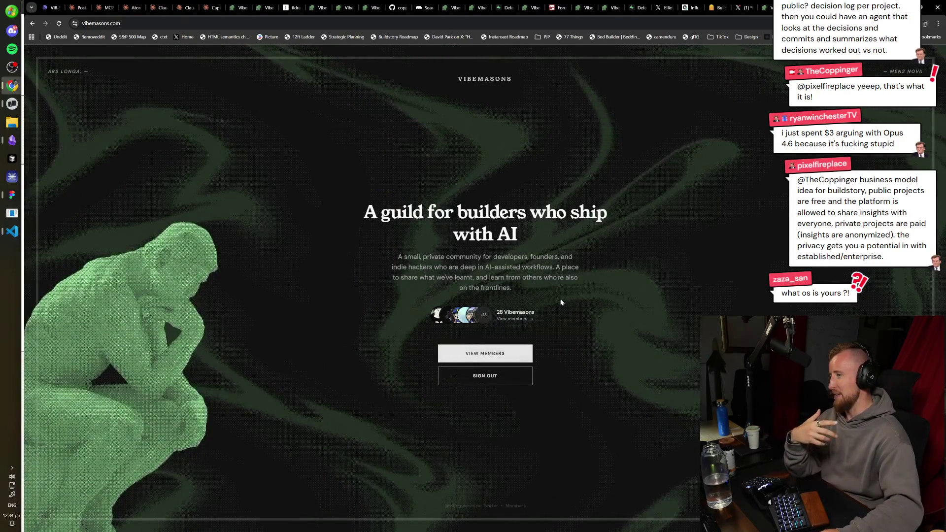
click(473, 259)
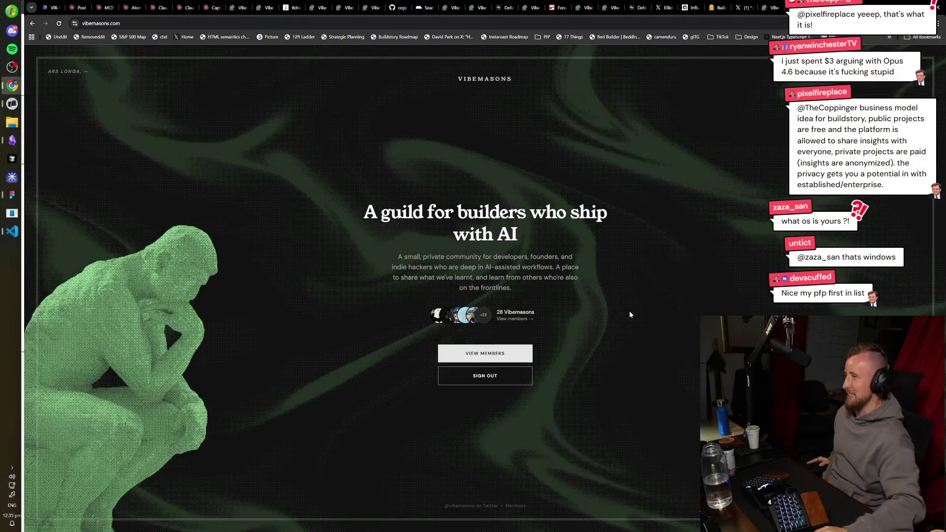
drag(630, 313, 363, 205)
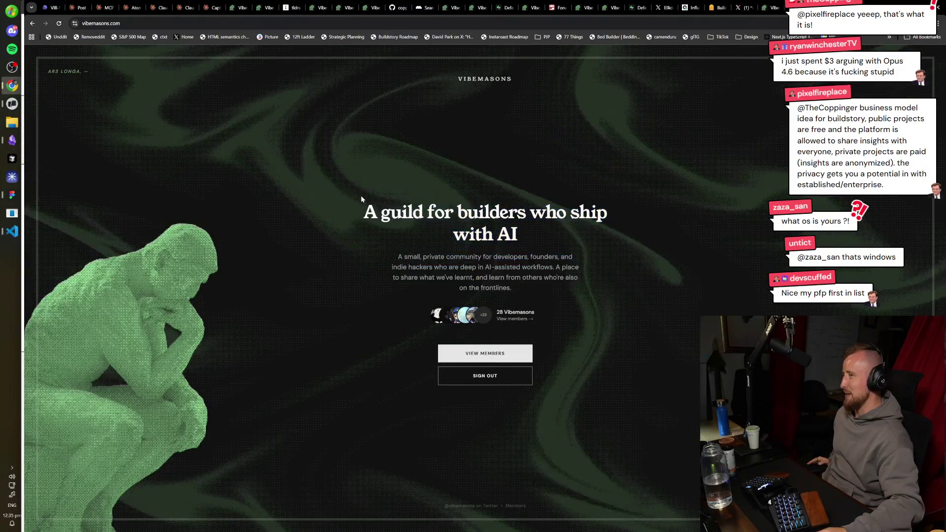
mouse_move(650, 331)
mouse_down()
mouse_move(363, 205)
mouse_move(551, 299)
mouse_up()
click(551, 300)
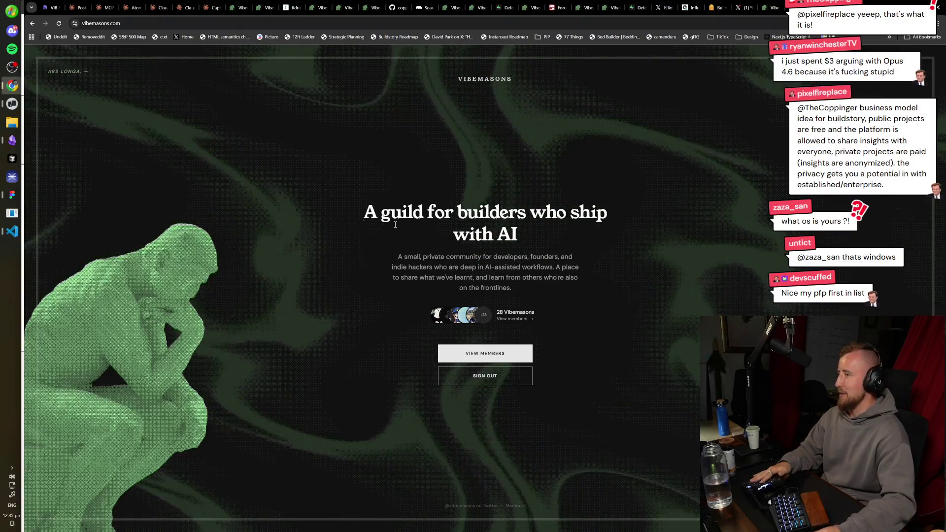
mouse_move(533, 295)
mouse_down()
mouse_move(357, 201)
mouse_move(562, 255)
mouse_move(561, 302)
mouse_up()
click(554, 302)
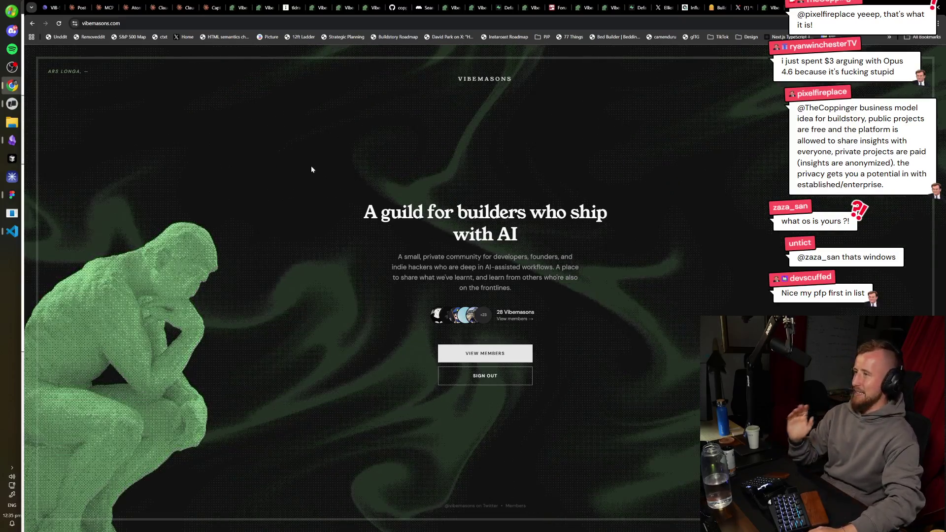
drag(312, 169, 581, 367)
mouse_move(637, 465)
mouse_down()
mouse_move(634, 445)
mouse_move(357, 210)
mouse_up()
click(357, 211)
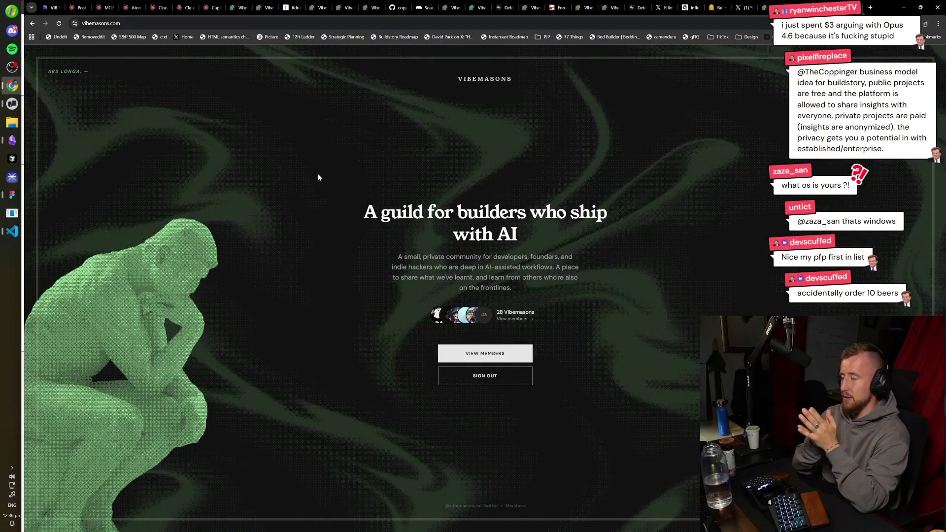
- Switch to the Figma wireframe board and pan around to select the threads frame
click(12, 195)
scroll(349, 337, up, 5)
scroll(327, 312, left, 5)
scroll(682, 211, up, 2)
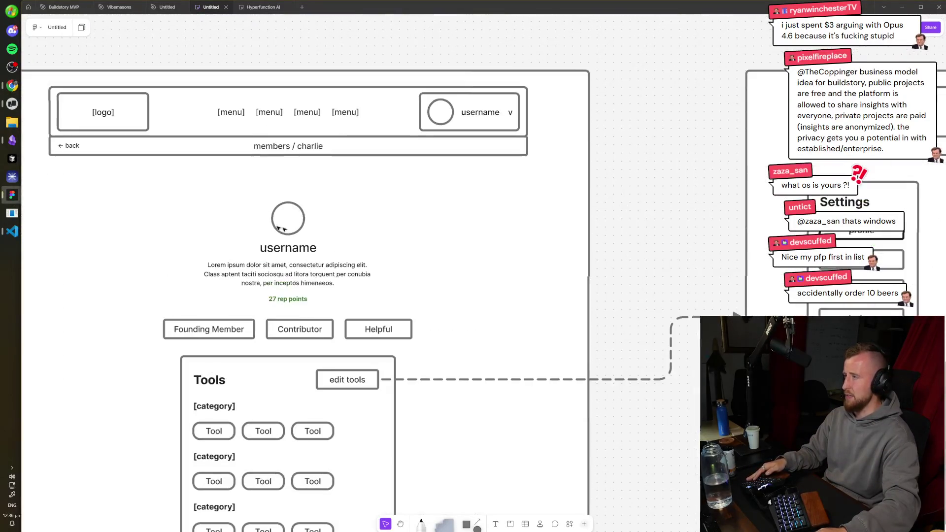
scroll(321, 245, up, 3)
scroll(461, 248, right, 5)
scroll(262, 248, up, 2)
scroll(520, 257, right, 3)
scroll(521, 257, down, 3)
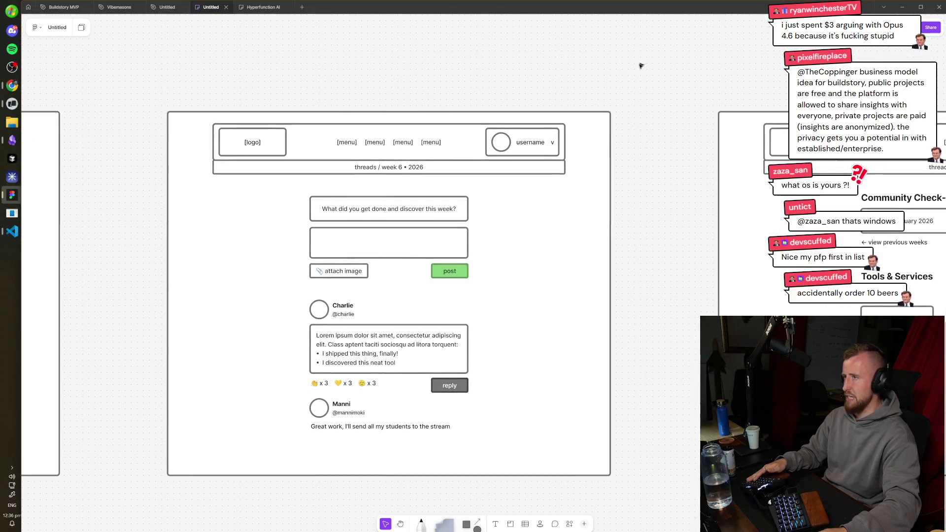
drag(642, 64, 123, 522)
scroll(239, 328, up, 3)
scroll(239, 328, right, 5)
scroll(542, 158, left, 3)
- Review the Community Check-ins frame by selecting its Tools & Services group and six provider boxes
drag(643, 74, 419, 367)
mouse_move(469, 489)
mouse_down()
mouse_move(306, 295)
mouse_move(301, 252)
mouse_up()
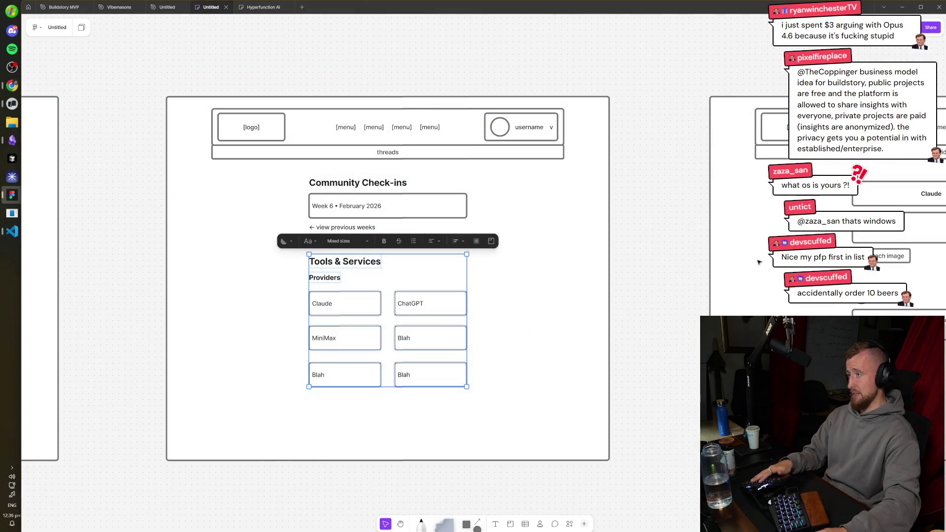
click(660, 293)
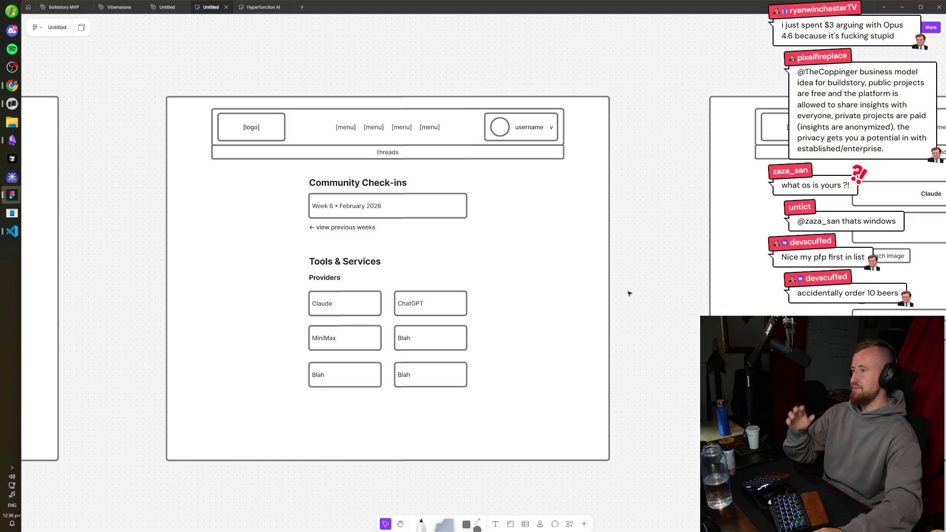
scroll(630, 293, right, 10)
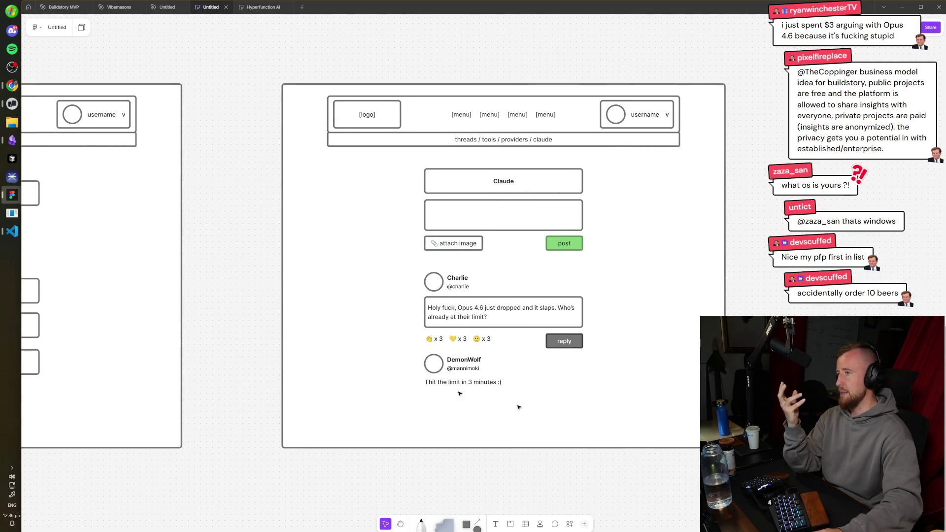
scroll(470, 298, left, 6)
drag(339, 384, 106, 209)
drag(353, 259, 138, 371)
scroll(420, 314, right, 5)
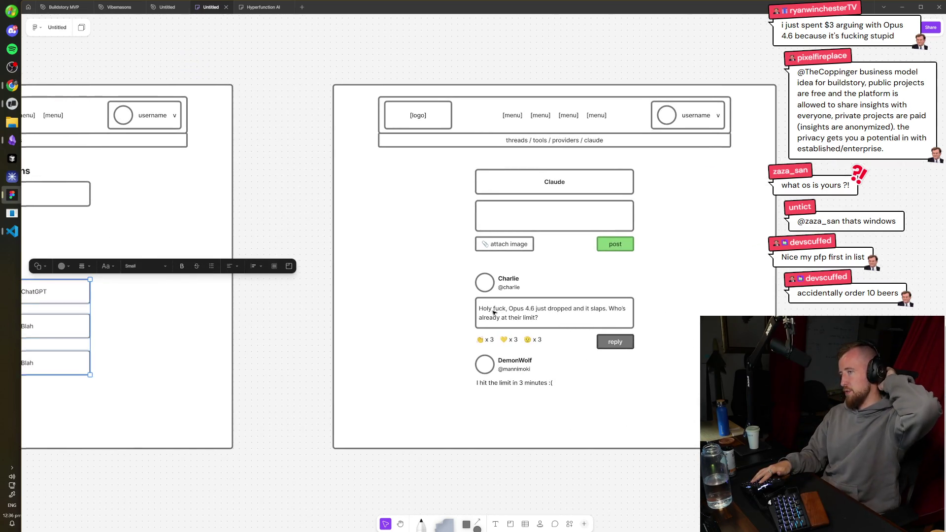
click(397, 241)
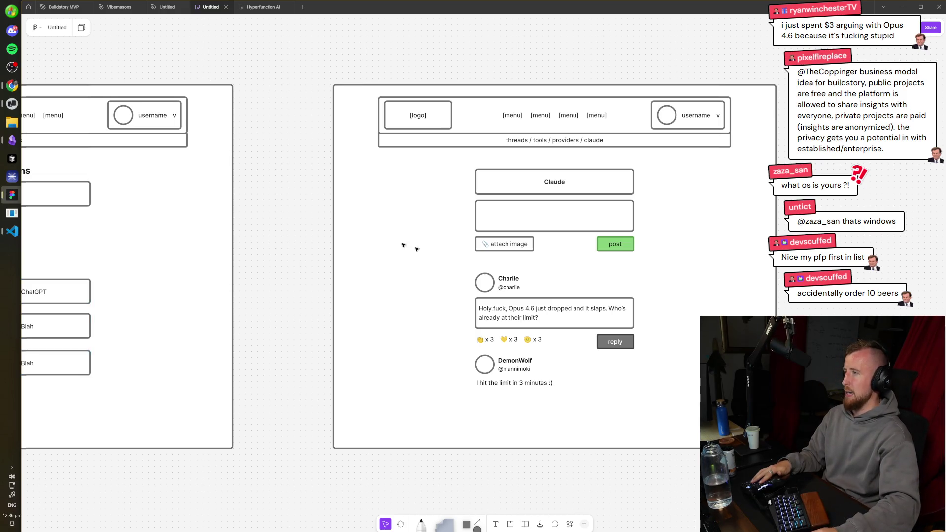
- Select the Charlie and DemonWolf post group and the post elements in the Claude thread frame
scroll(545, 274, up, 3)
mouse_move(742, 477)
mouse_down()
mouse_move(373, 239)
mouse_move(388, 251)
mouse_up()
scroll(666, 286, down, 3)
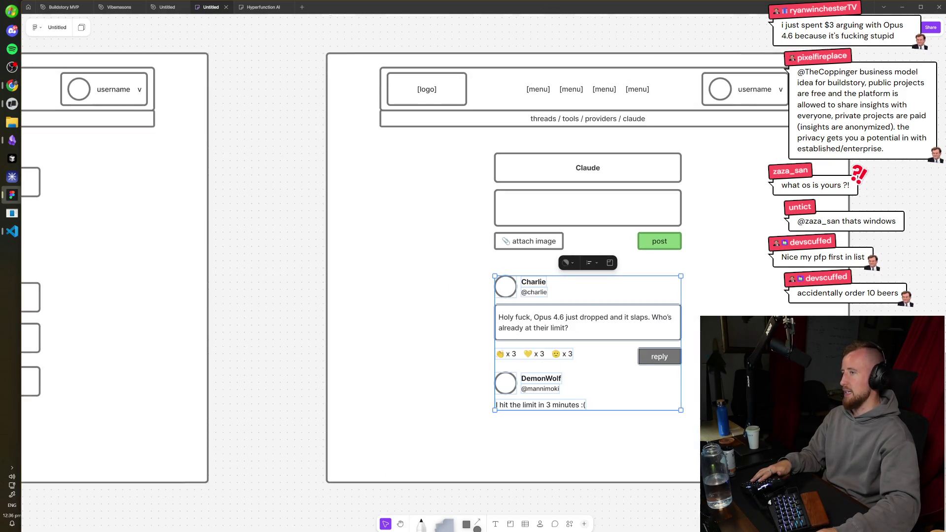
mouse_move(728, 432)
mouse_down()
mouse_move(609, 346)
mouse_move(477, 273)
mouse_up()
click(477, 273)
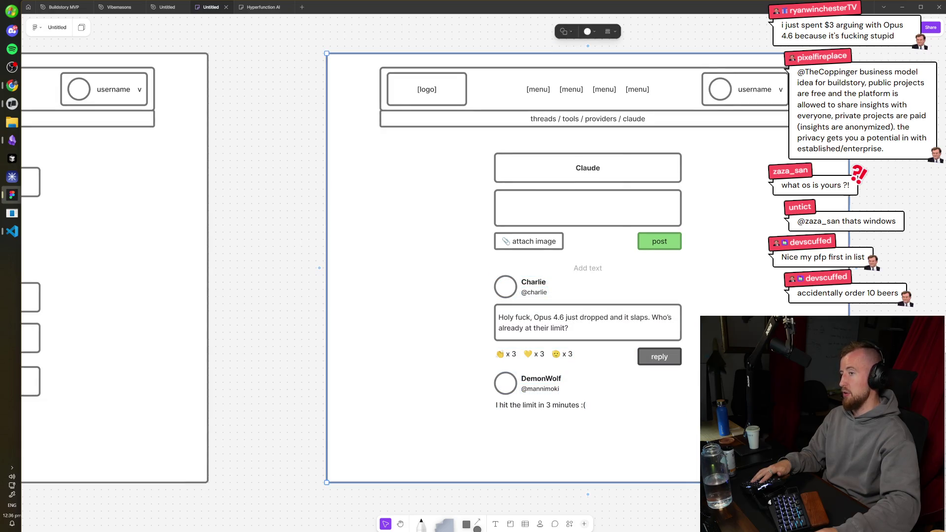
scroll(493, 271, right, 2)
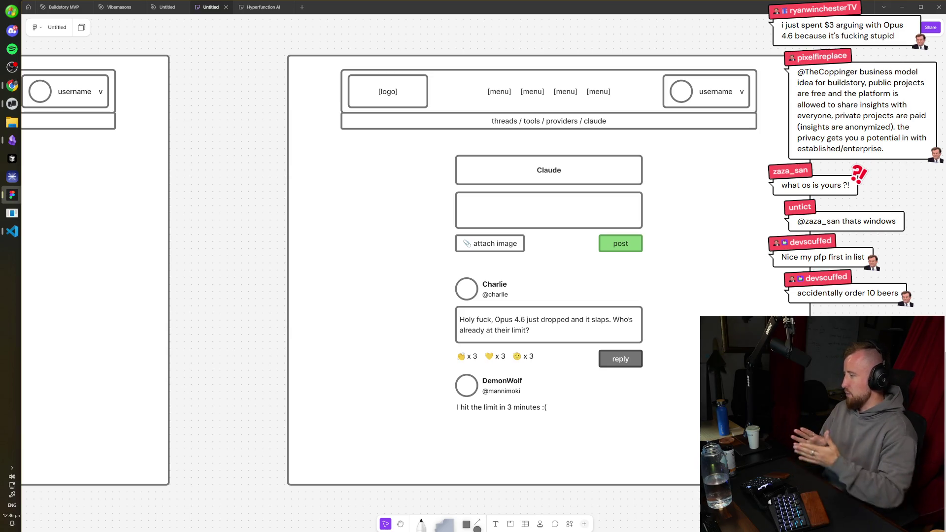
mouse_move(417, 189)
mouse_down()
mouse_move(724, 435)
mouse_move(672, 258)
mouse_up()
click(671, 258)
scroll(672, 258, right, 2)
scroll(672, 258, down, 1)
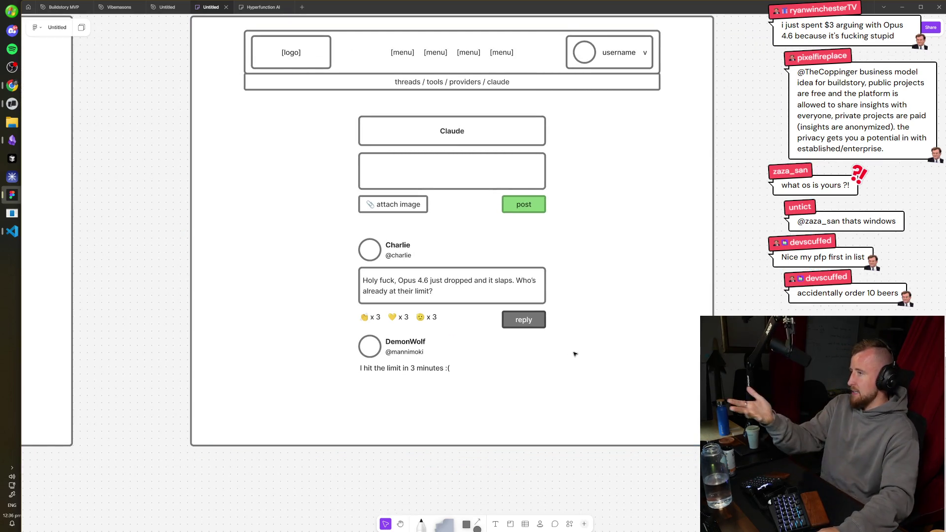
mouse_move(579, 420)
mouse_down()
mouse_move(321, 227)
mouse_move(321, 218)
mouse_up()
key(Escape)
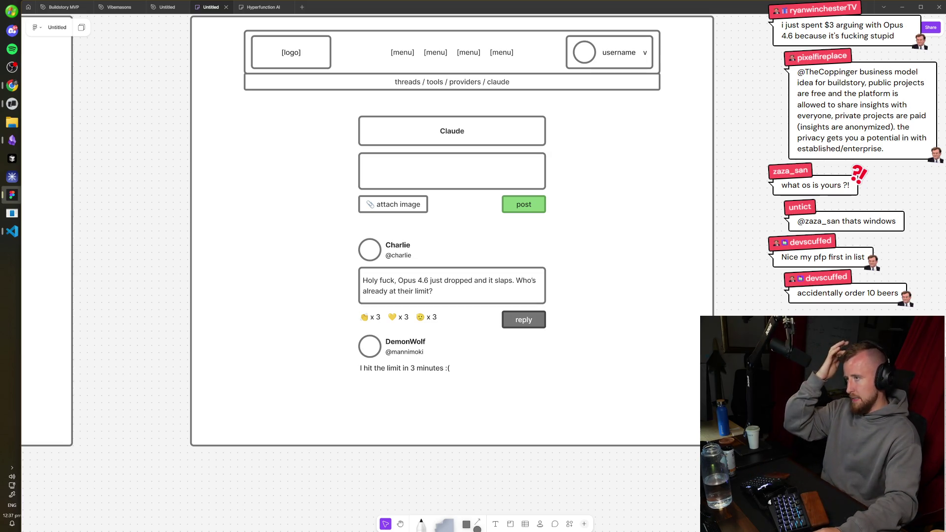
drag(622, 308, 634, 309)
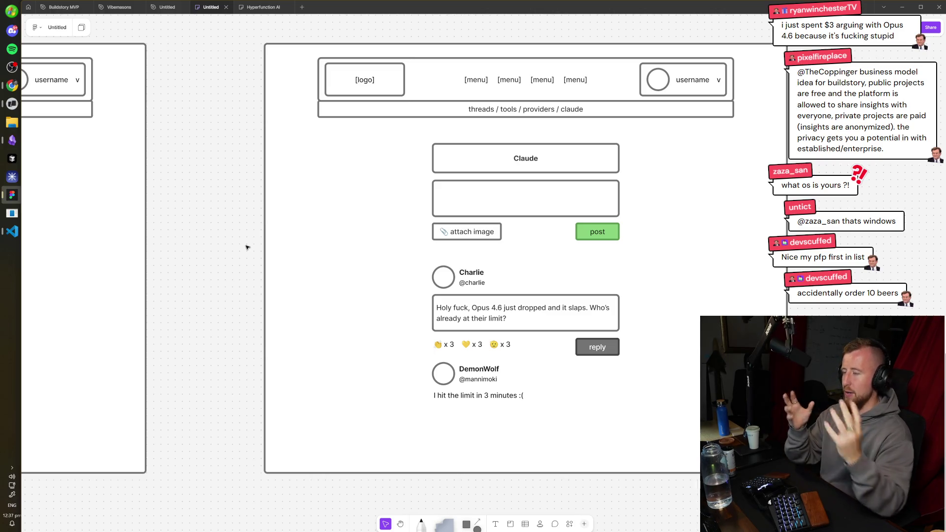
scroll(247, 247, down, 3)
scroll(528, 268, left, 15)
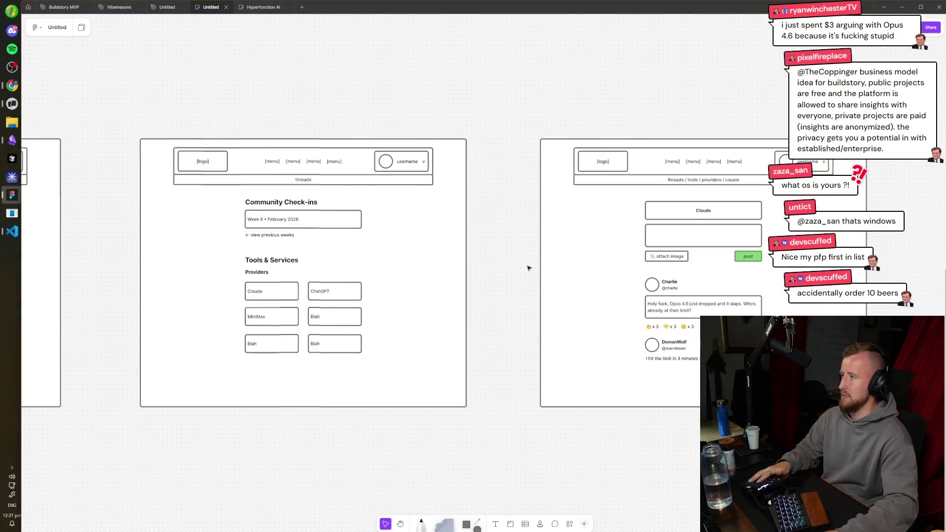
scroll(583, 220, left, 10)
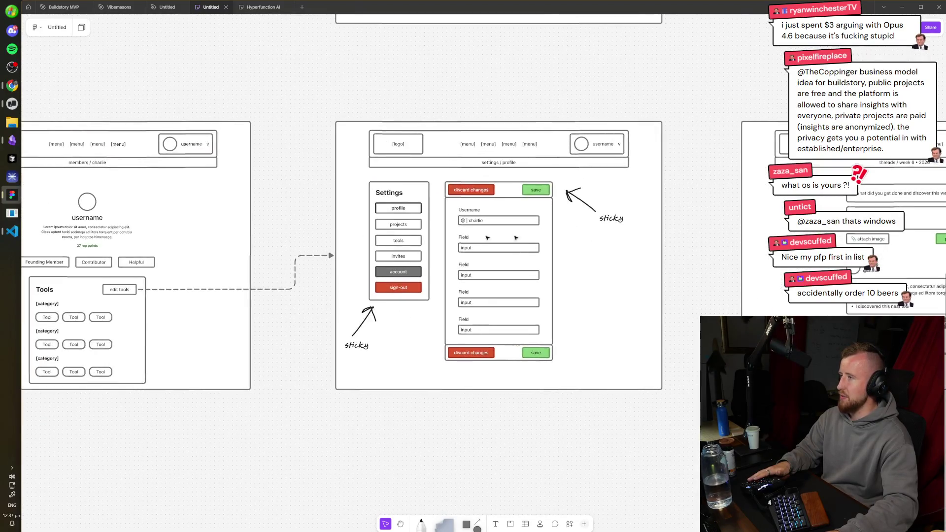
scroll(582, 219, right, 15)
scroll(368, 280, right, 5)
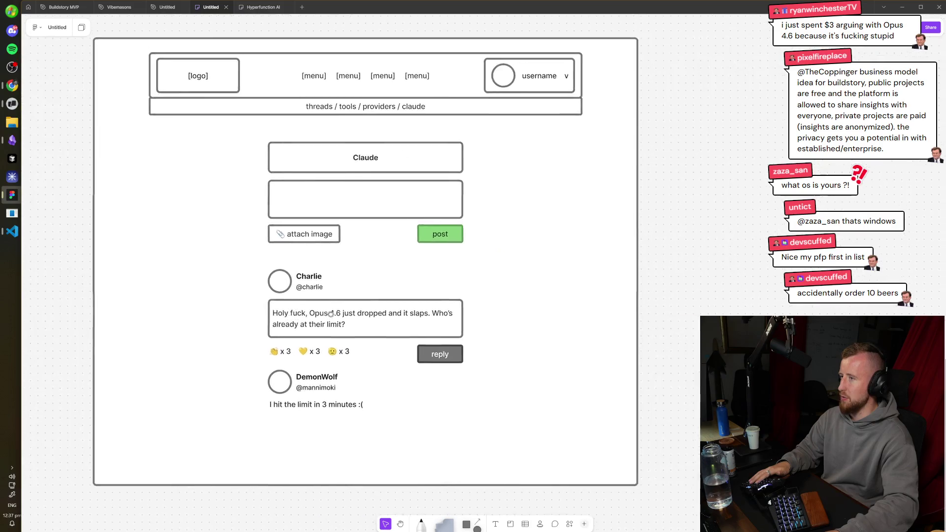
drag(676, 75, 130, 441)
mouse_move(649, 77)
mouse_down()
mouse_move(179, 497)
mouse_move(96, 482)
mouse_move(109, 485)
mouse_up()
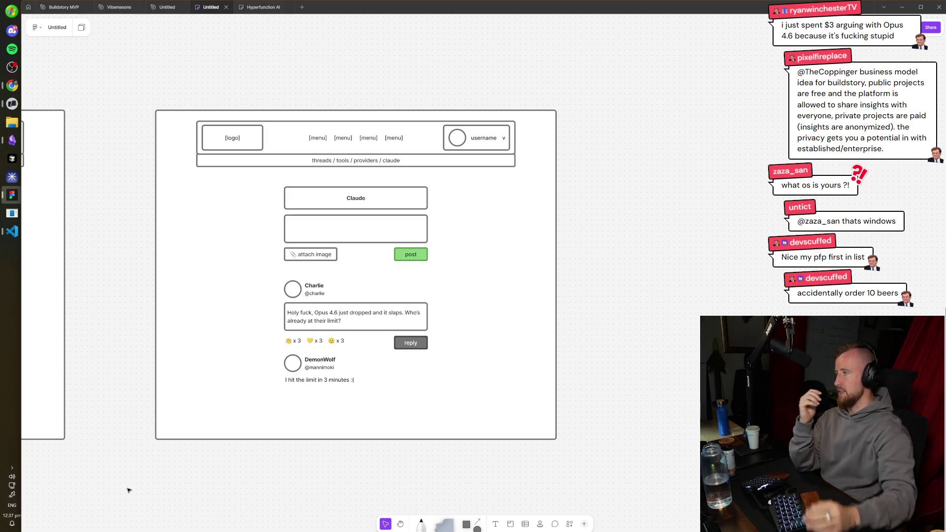
drag(394, 356, 499, 353)
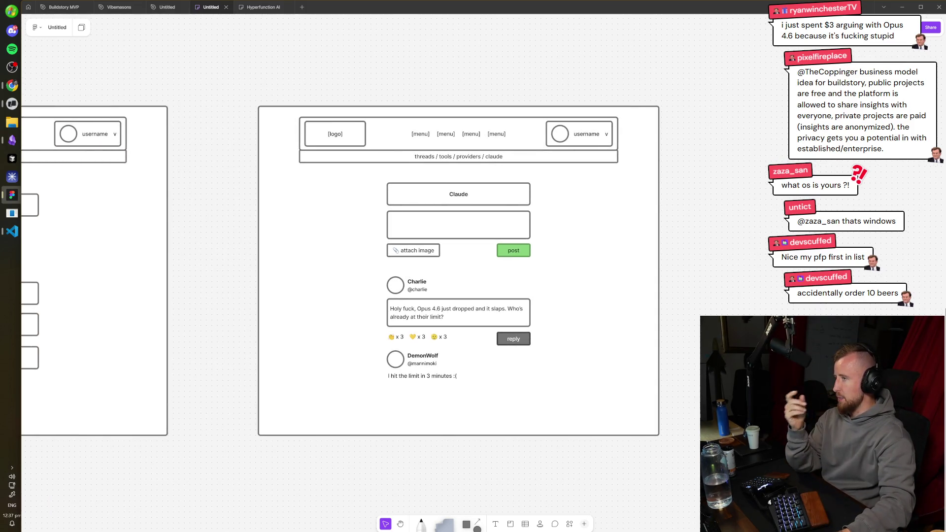
scroll(311, 171, up, 1)
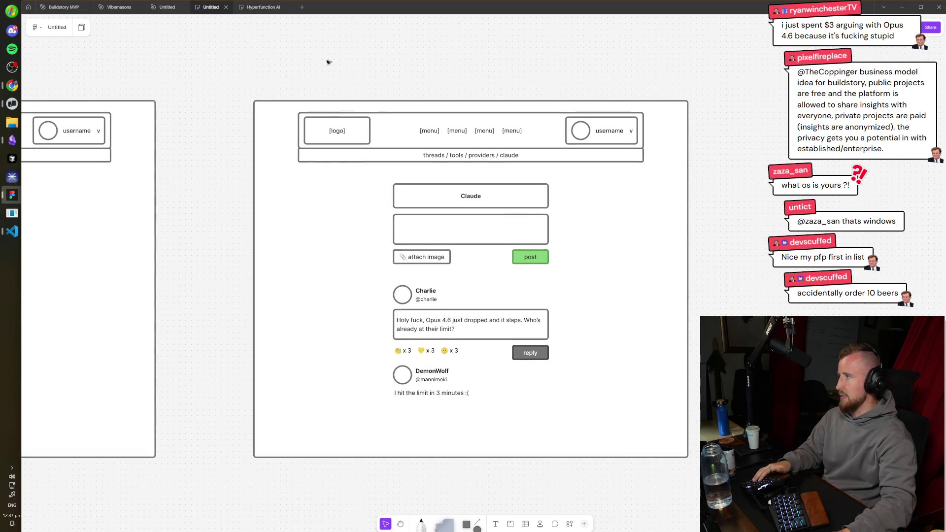
mouse_move(202, 64)
mouse_down()
mouse_move(407, 299)
mouse_move(737, 513)
mouse_move(291, 164)
mouse_move(205, 69)
mouse_move(794, 530)
mouse_up()
key(Escape)
scroll(471, 278, down, 1)
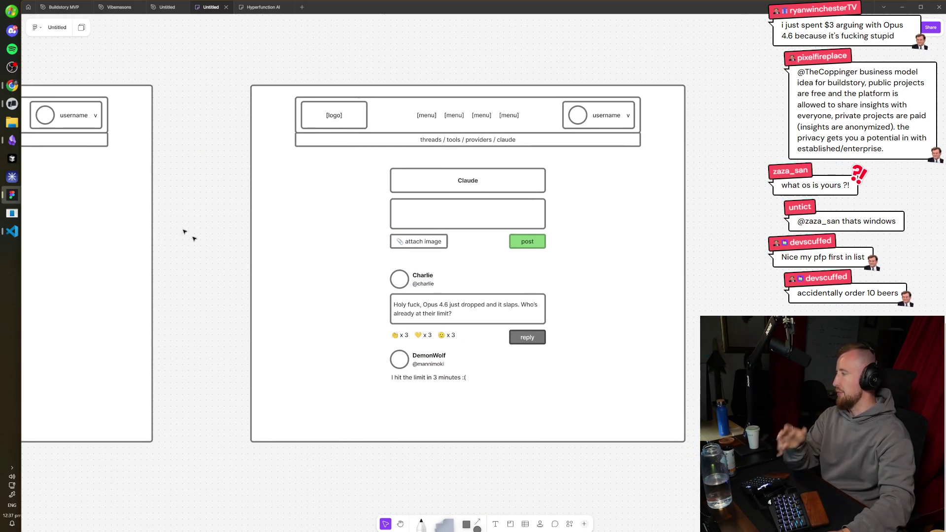
click(11, 86)
click(10, 88)
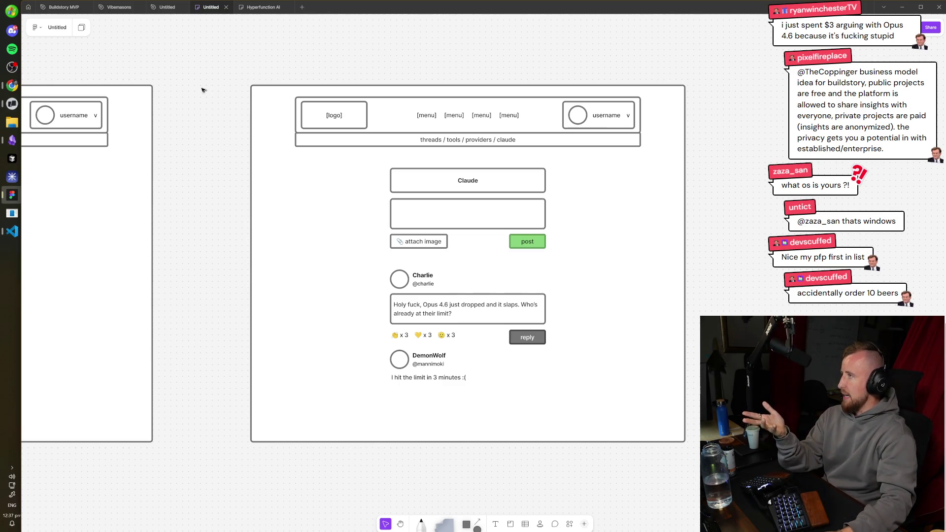
mouse_move(207, 69)
mouse_down()
mouse_move(240, 124)
mouse_move(720, 498)
mouse_up()
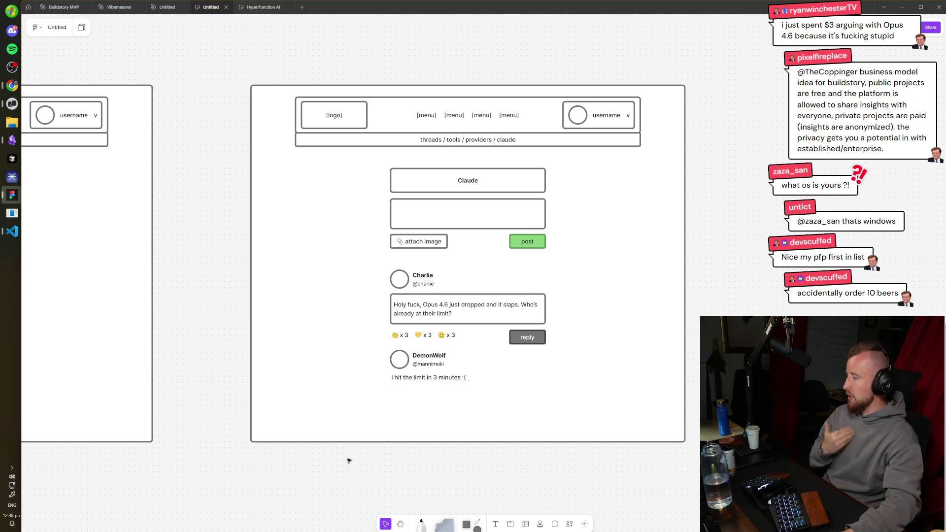
drag(394, 324, 516, 368)
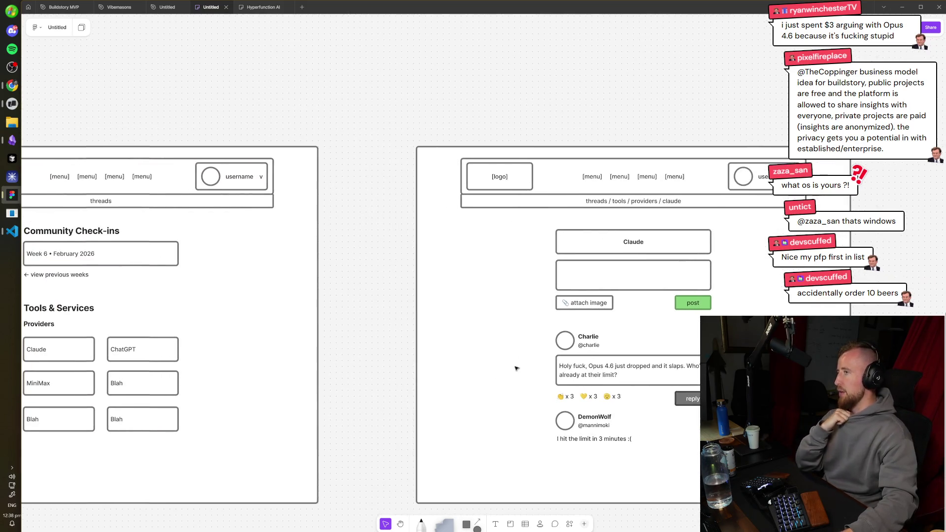
scroll(357, 288, left, 10)
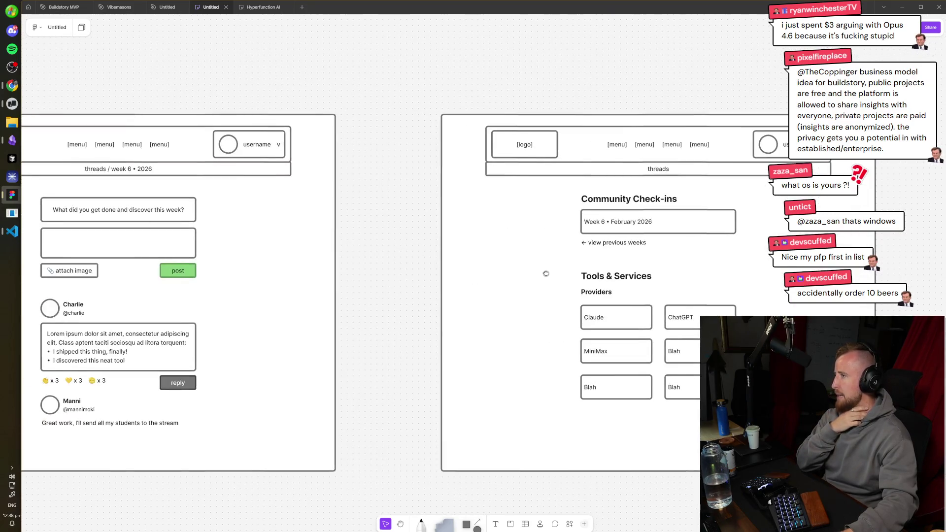
mouse_move(392, 73)
mouse_down()
mouse_move(703, 444)
mouse_move(862, 498)
mouse_up()
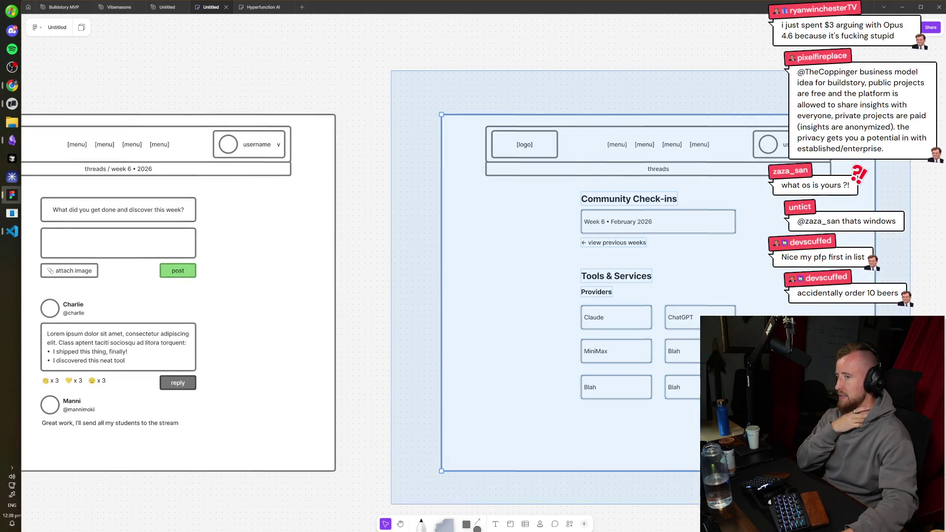
scroll(687, 433, right, 5)
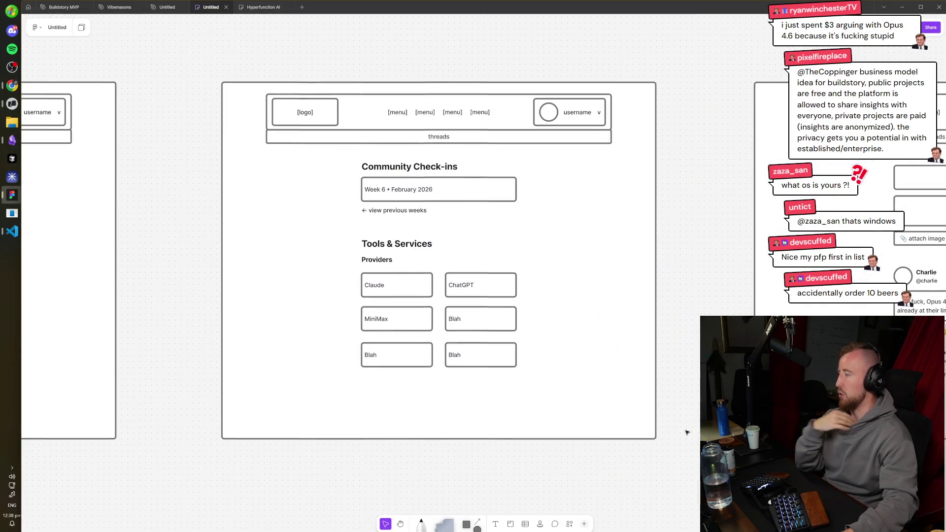
scroll(647, 474, right, 10)
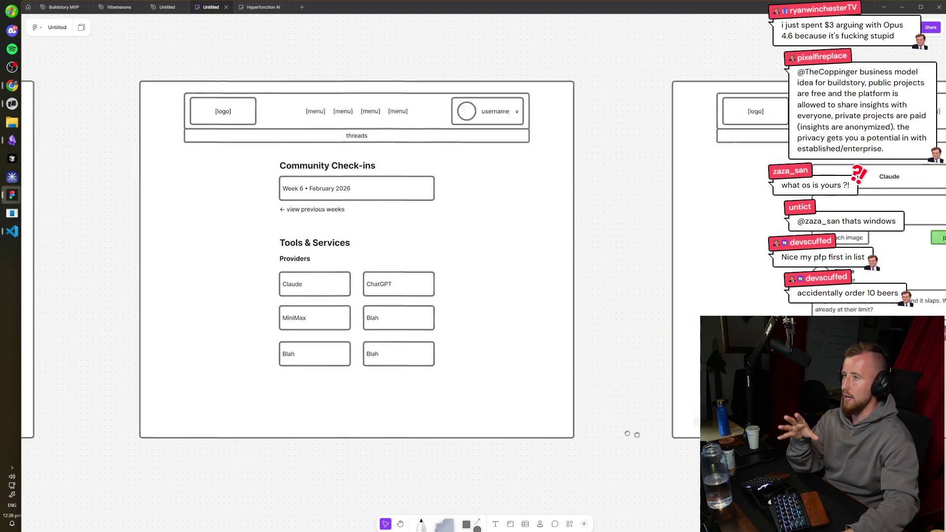
scroll(287, 214, left, 3)
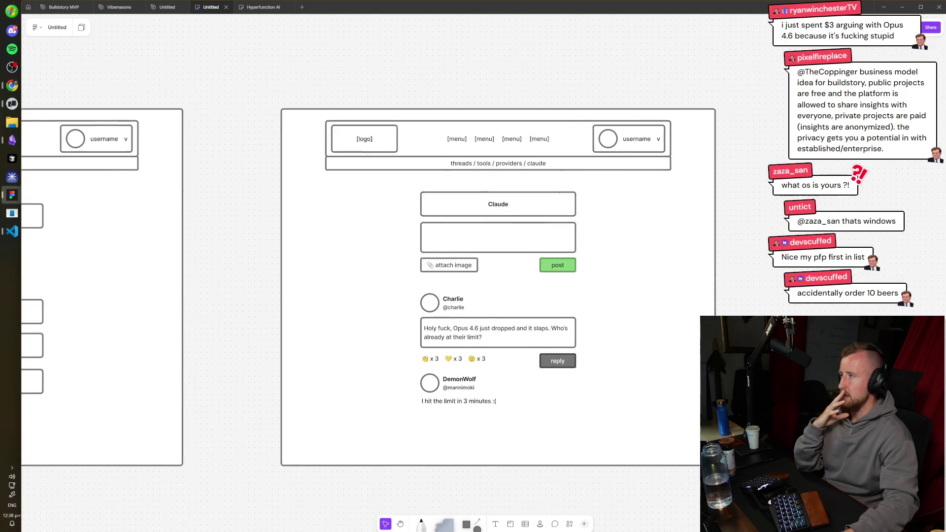
scroll(365, 265, down, 3)
scroll(365, 266, left, 7)
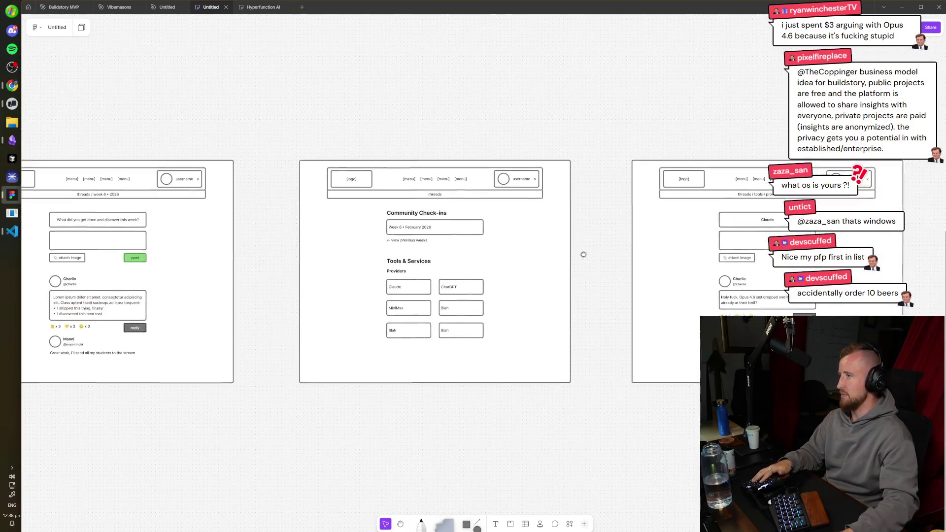
mouse_move(441, 115)
mouse_down()
mouse_move(708, 348)
mouse_move(761, 444)
mouse_up()
scroll(475, 401, right, 7)
scroll(474, 400, right, 2)
scroll(612, 331, up, 3)
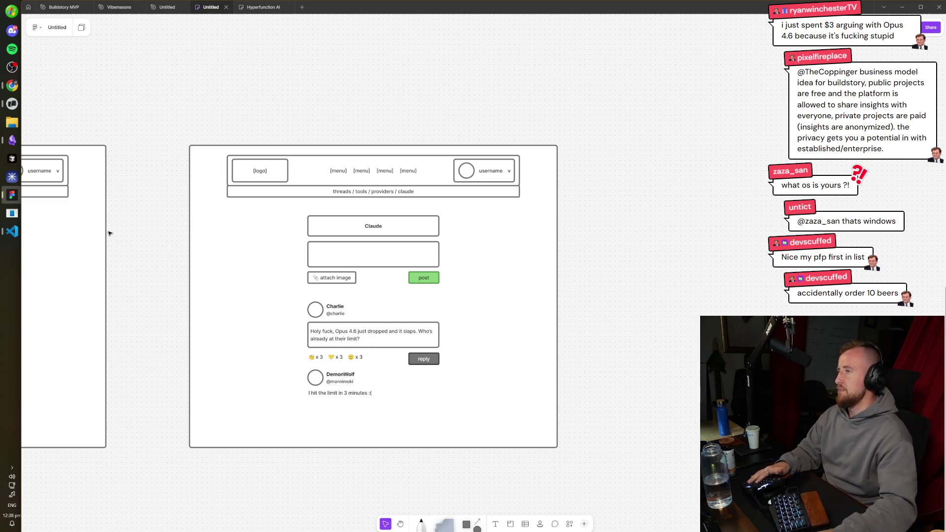
scroll(219, 210, right, 5)
scroll(219, 211, left, 6)
scroll(467, 196, up, 3)
scroll(467, 196, down, 8)
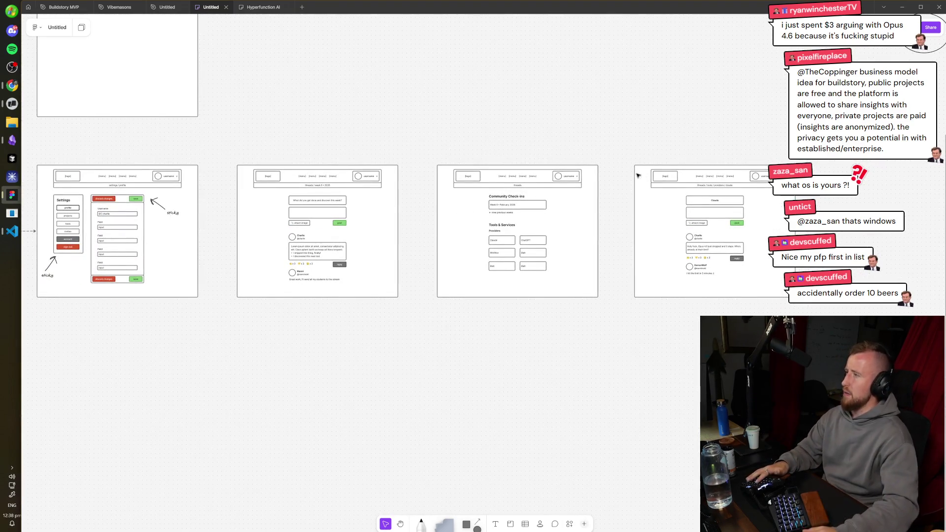
scroll(648, 178, left, 10)
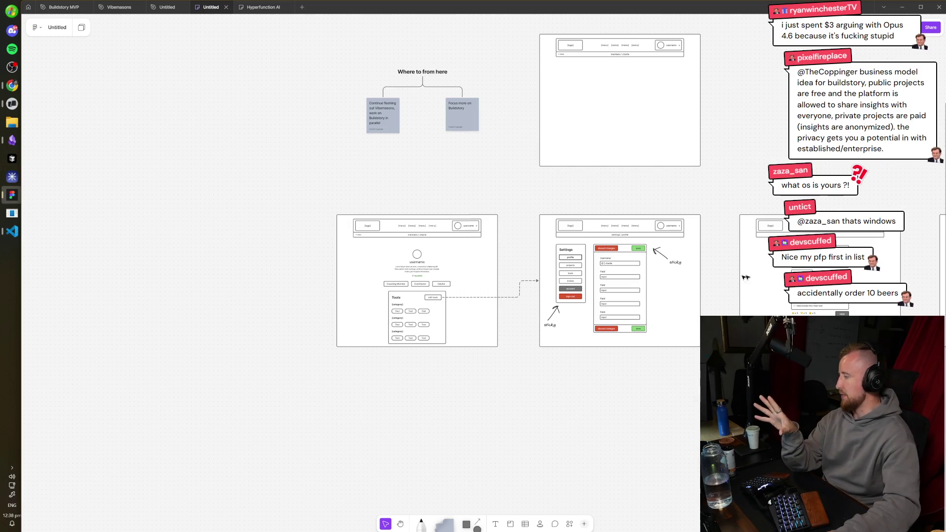
scroll(598, 262, up, 5)
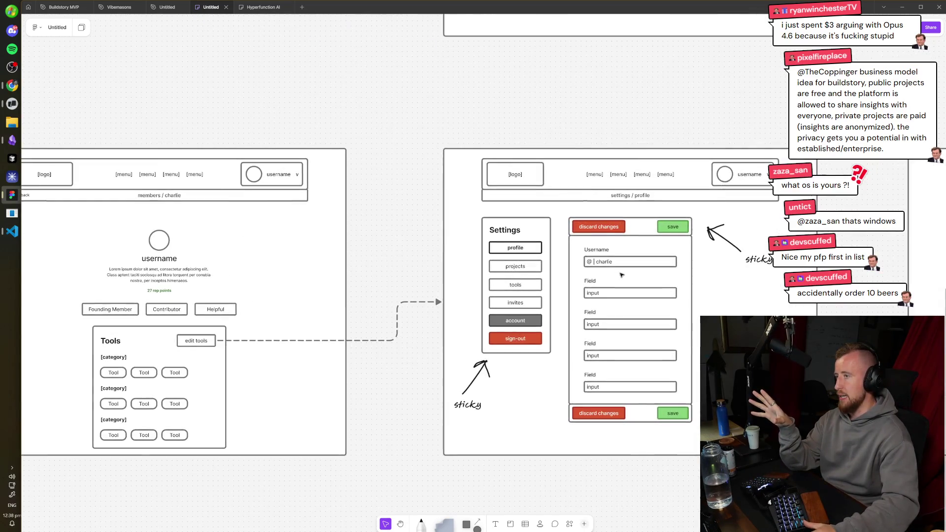
scroll(521, 244, right, 8)
scroll(522, 244, right, 6)
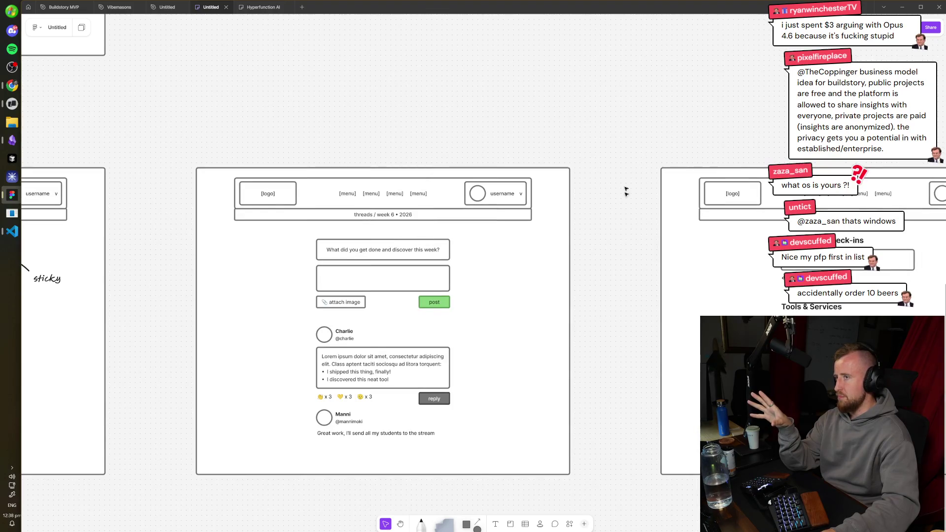
scroll(552, 387, right, 4)
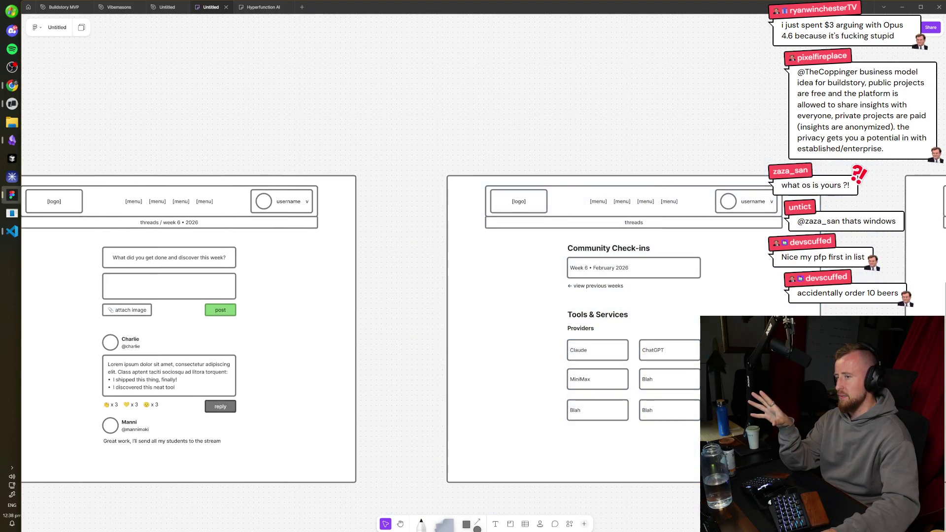
scroll(443, 148, down, 3)
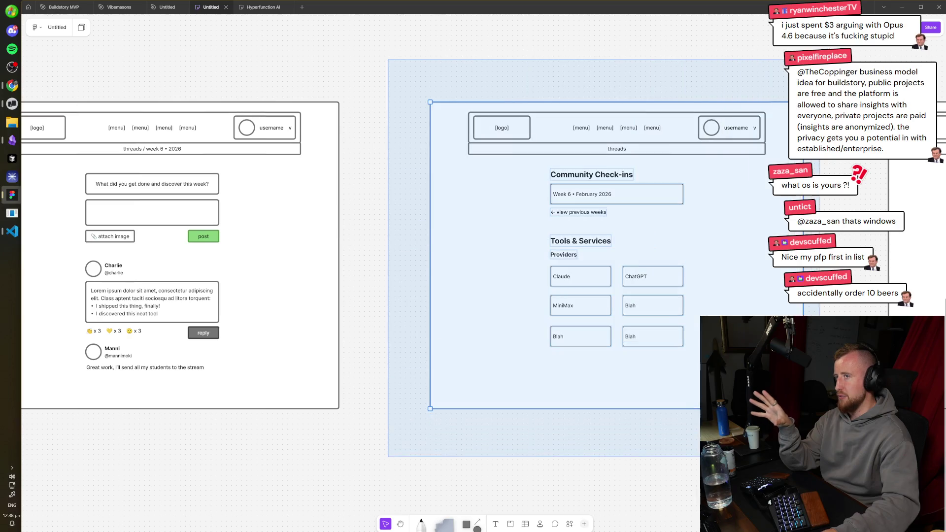
scroll(388, 63, right, 2)
scroll(608, 475, right, 8)
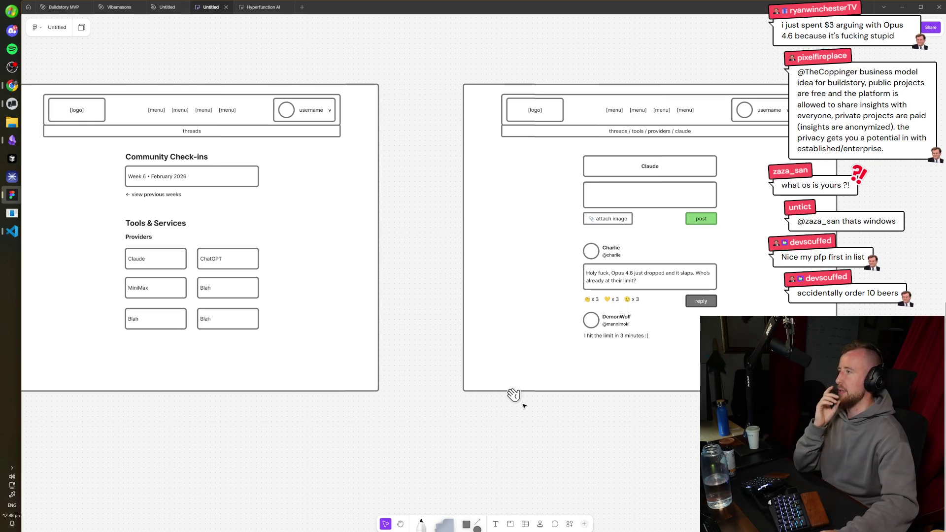
scroll(511, 393, left, 4)
drag(623, 438, 464, 454)
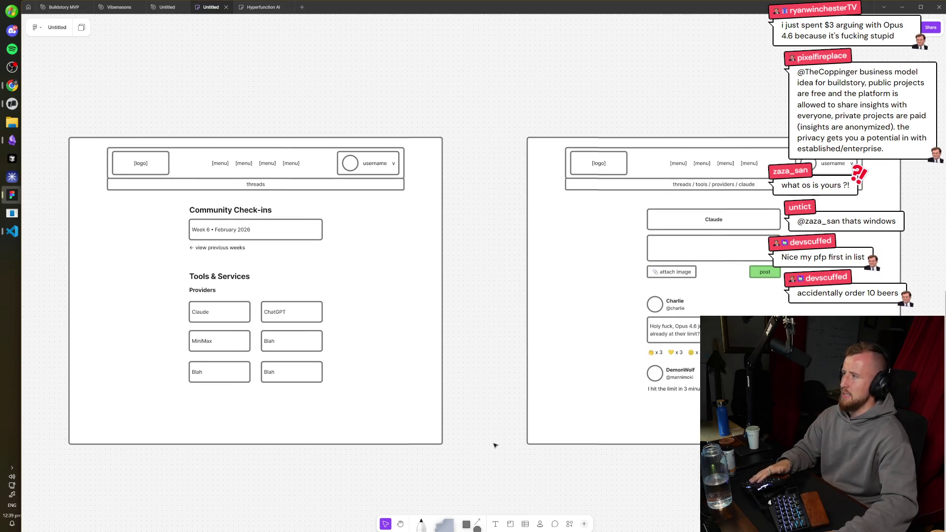
scroll(488, 444, down, 5)
scroll(347, 205, up, 5)
scroll(308, 268, left, 10)
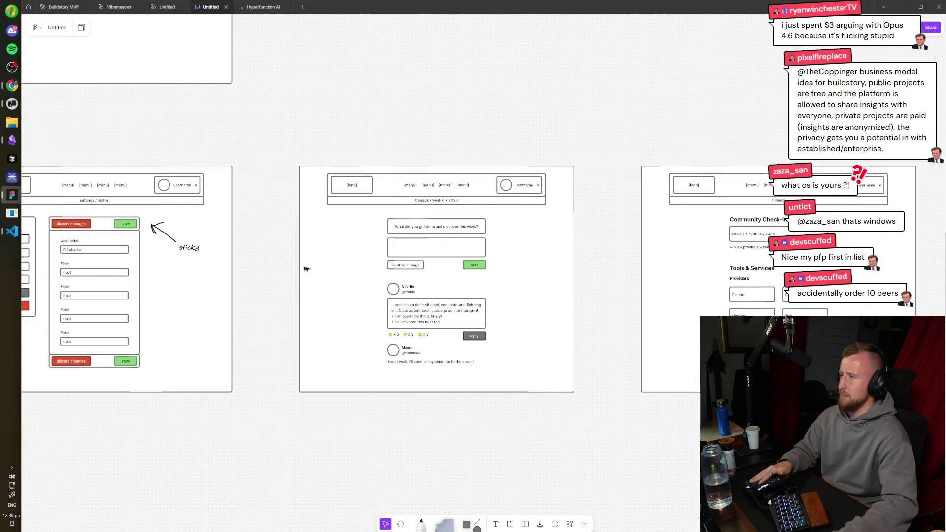
scroll(283, 236, right, 15)
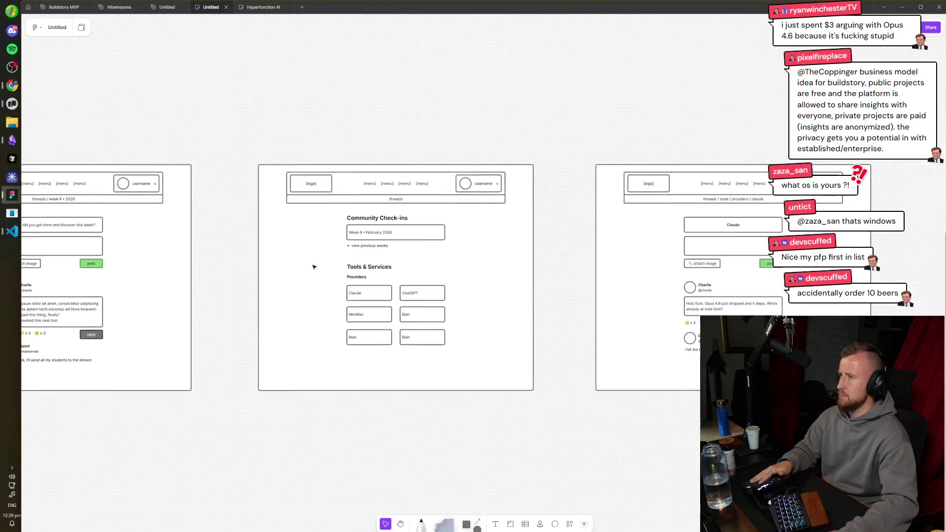
scroll(474, 225, up, 3)
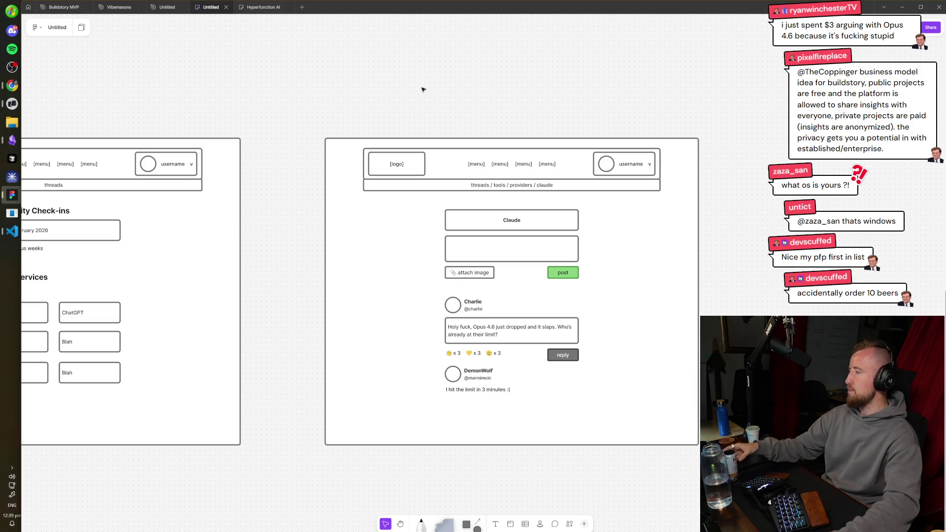
drag(247, 131, 286, 120)
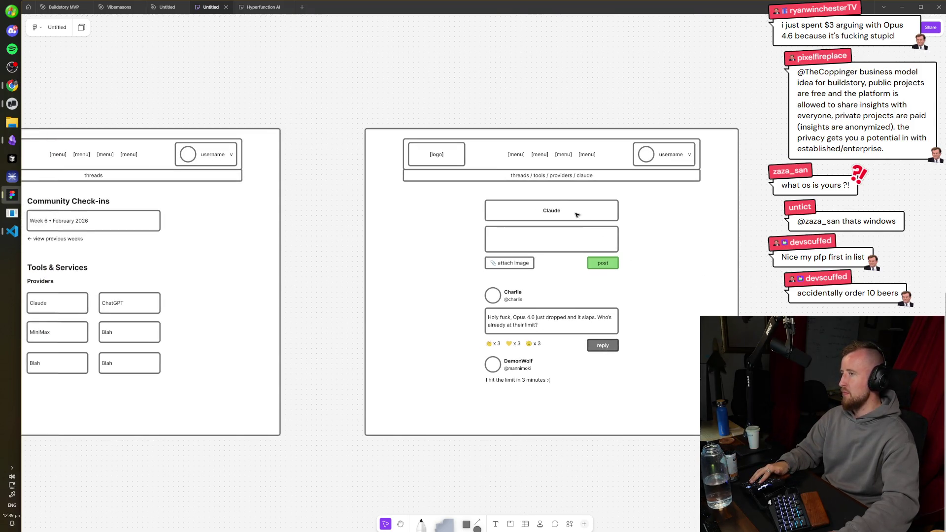
scroll(576, 215, up, 3)
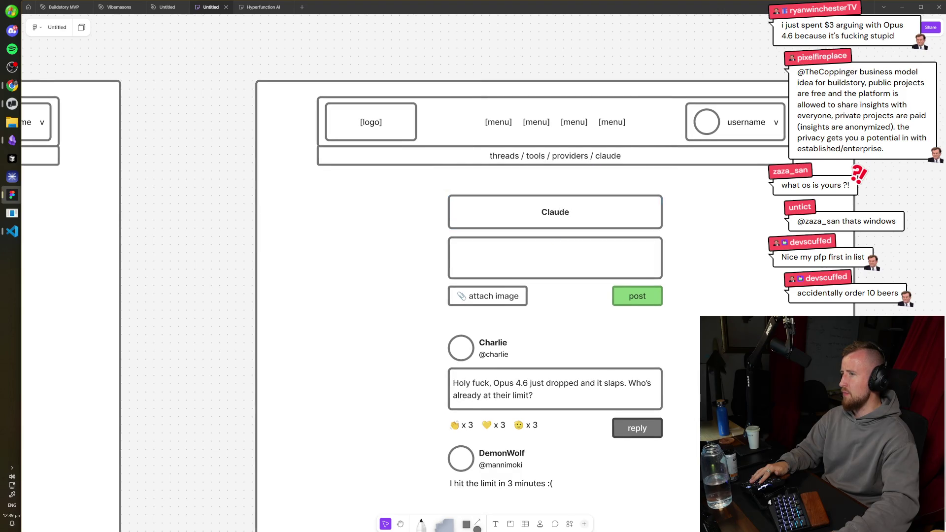
scroll(707, 299, down, 2)
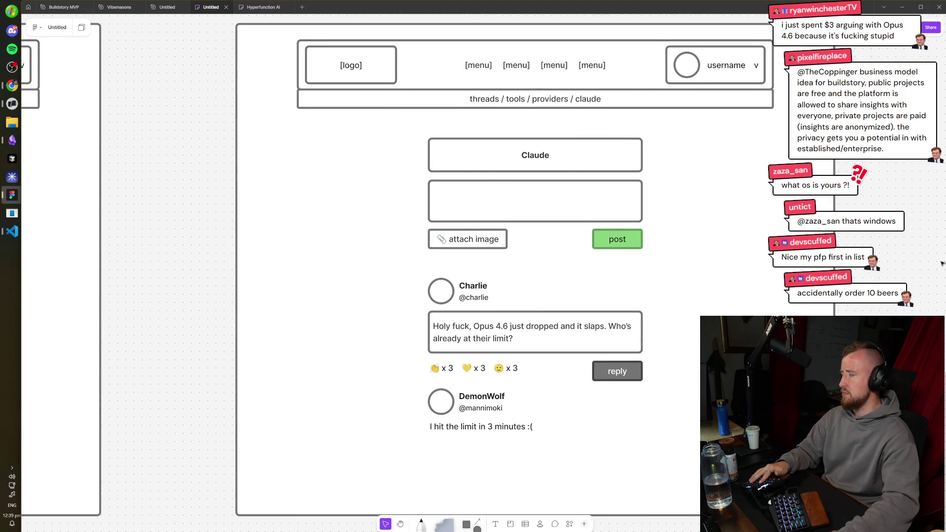
scroll(405, 212, down, 3)
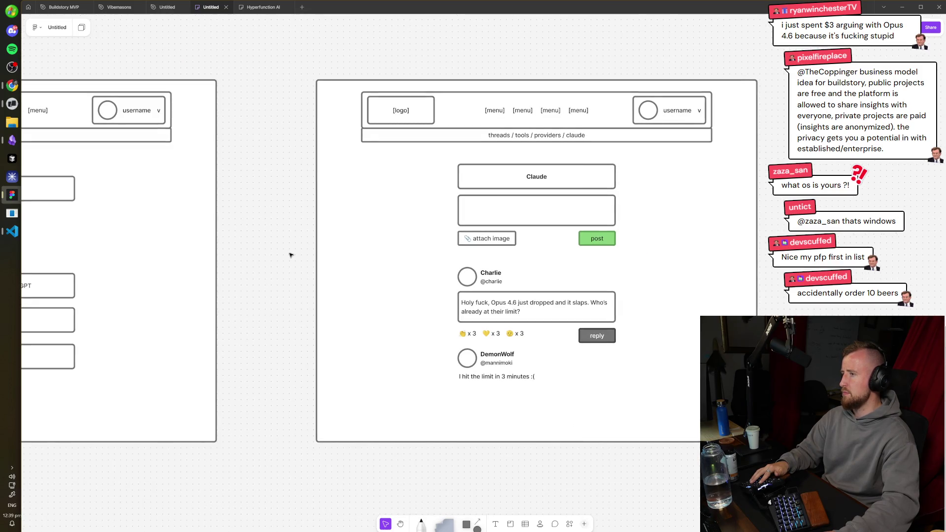
drag(569, 394, 453, 345)
click(285, 330)
drag(271, 333, 470, 343)
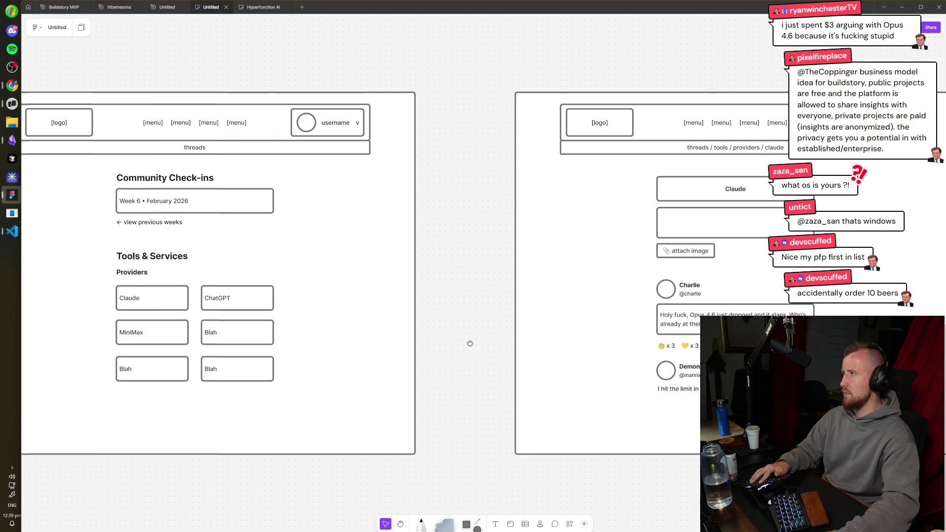
drag(236, 370, 468, 325)
scroll(629, 397, left, 4)
scroll(573, 349, up, 10)
key(t)
click(417, 229)
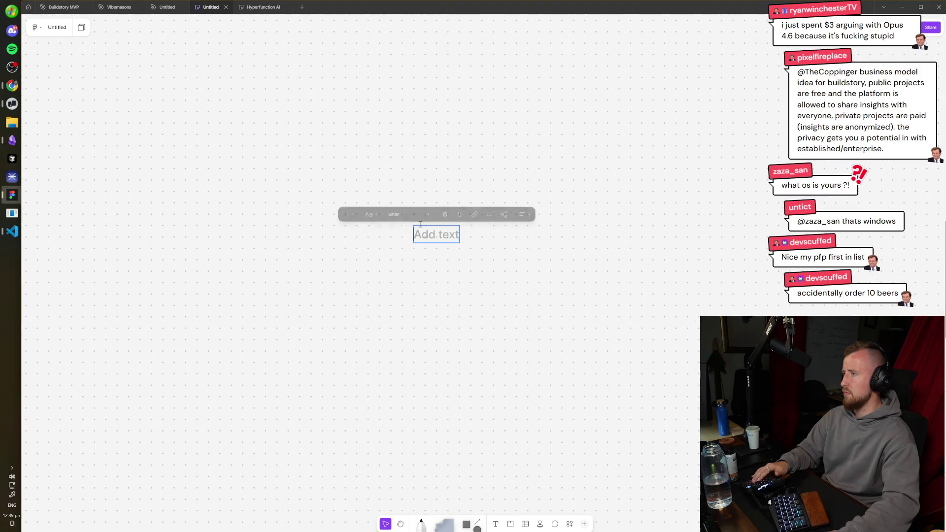
- Type the headline 'do -> learn -> share' and set it to Large, bold text
text(do)
text( -> learn ->)
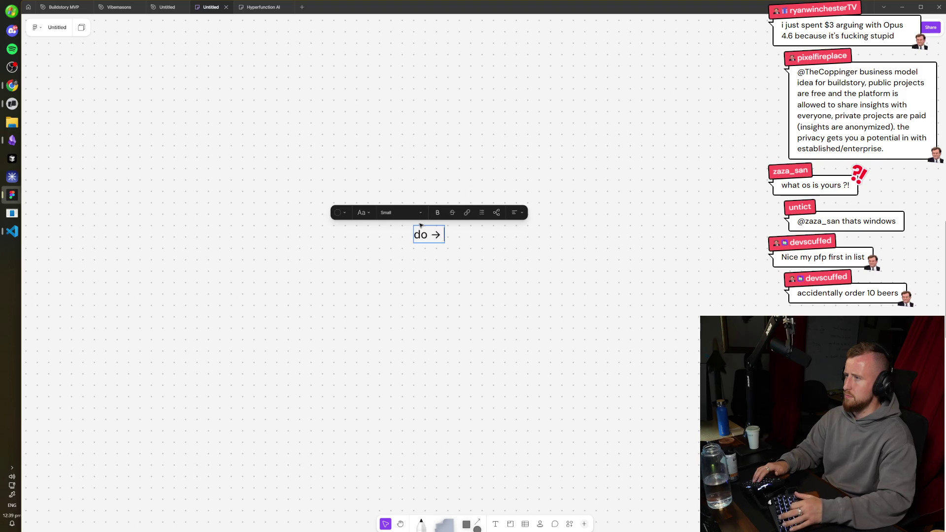
text( share)
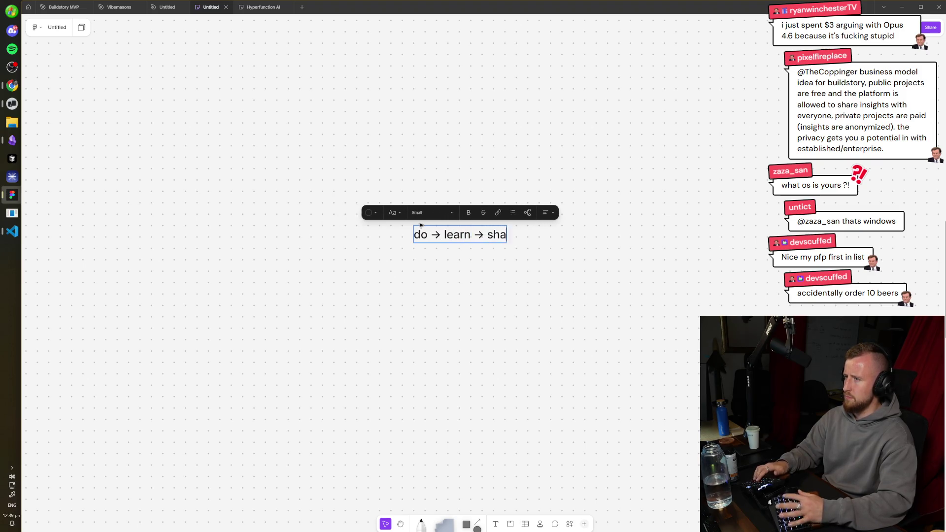
key(Escape)
click(436, 213)
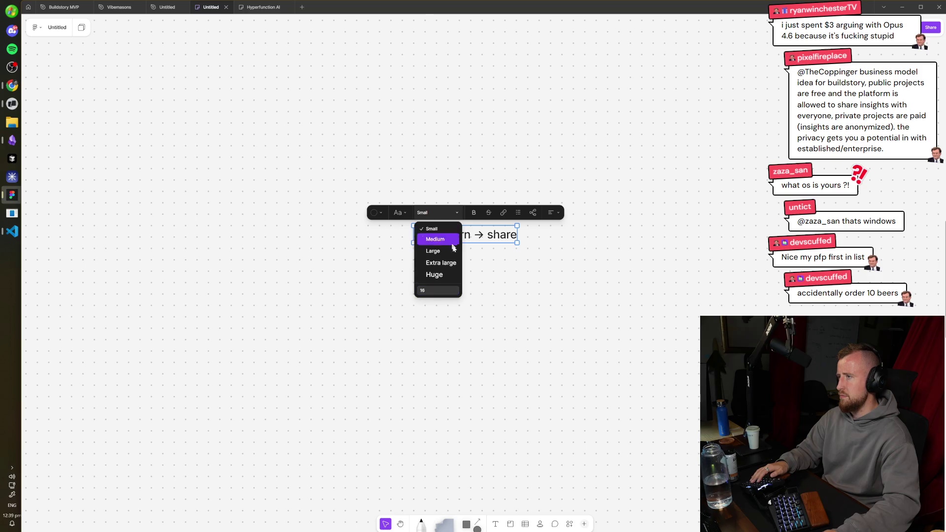
click(433, 251)
click(478, 213)
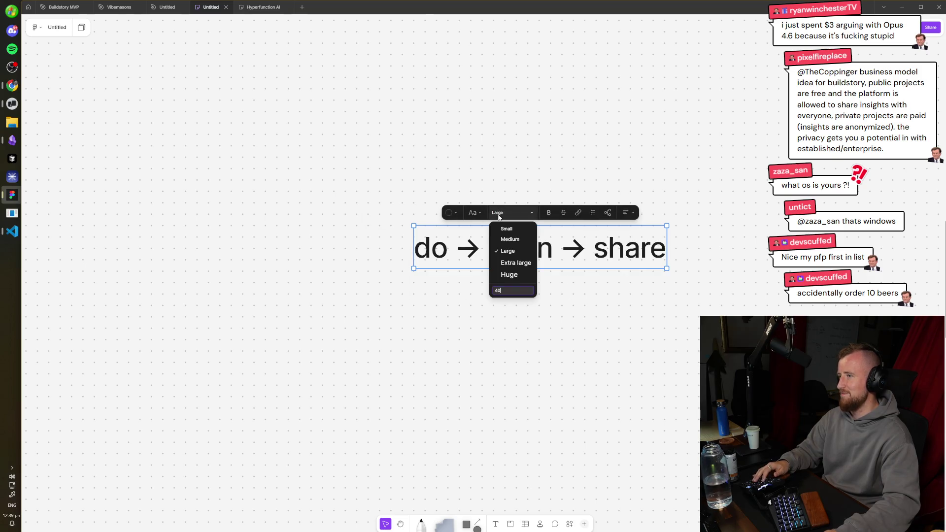
click(508, 264)
scroll(683, 357, down, 5)
scroll(623, 309, down, 2)
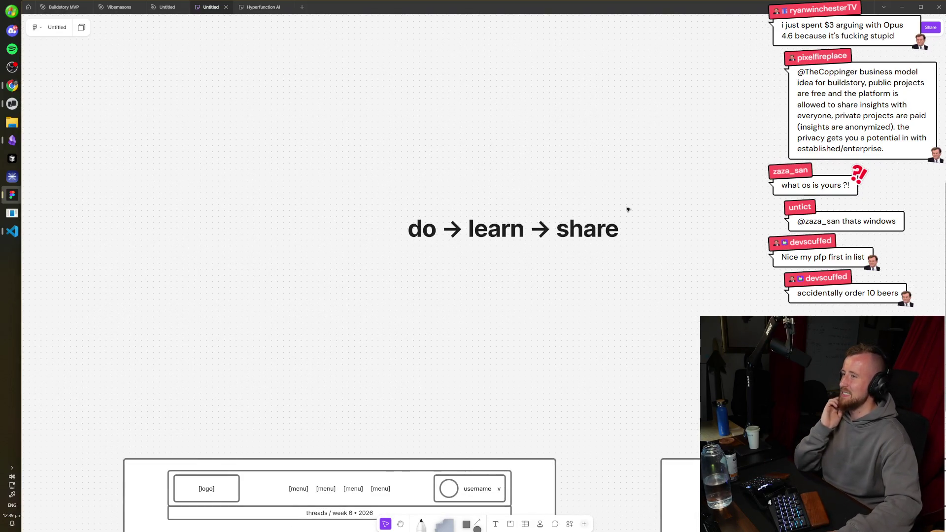
- Select the 'do → learn → share' headline and change its font size to Huge
scroll(561, 247, down, 2)
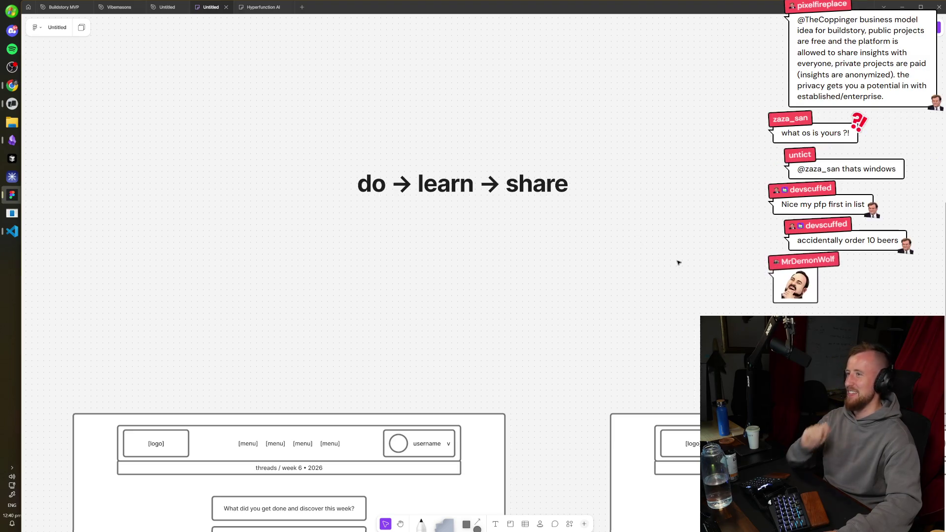
drag(713, 191, 474, 276)
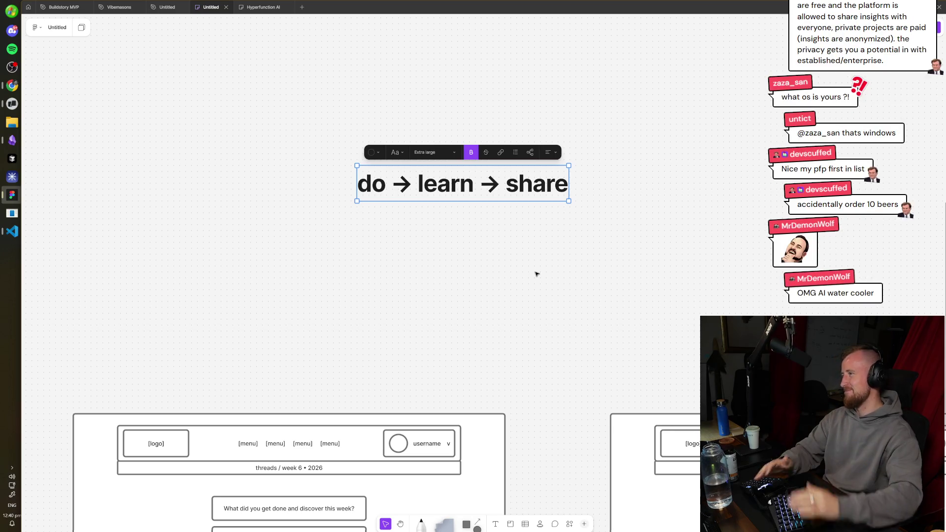
click(434, 152)
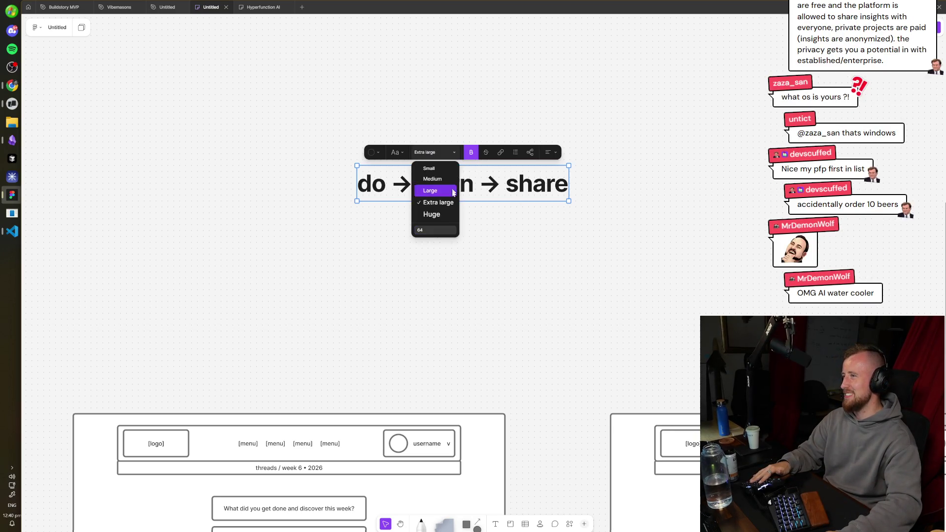
click(434, 213)
scroll(617, 327, down, 3)
scroll(611, 246, down, 2)
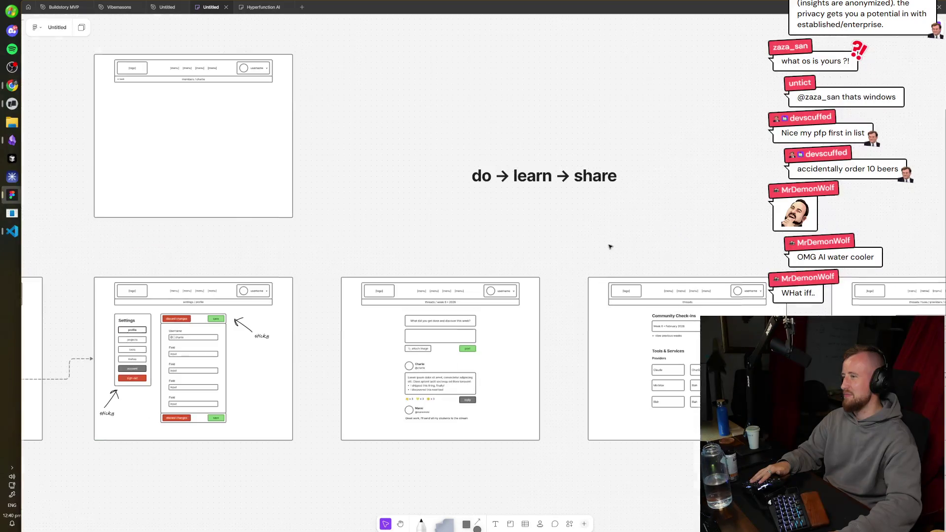
scroll(542, 182, up, 4)
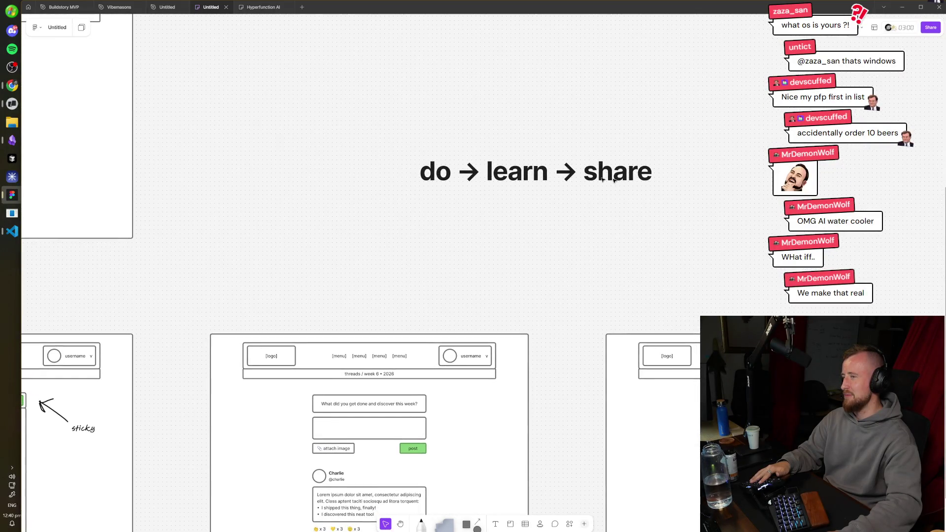
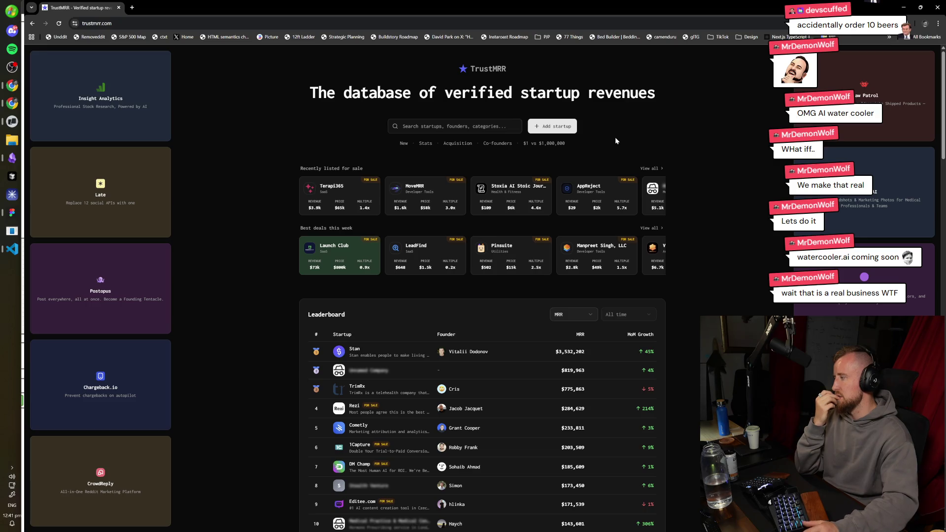
- Zoom the TrustMRR homepage to 125% and maximize its browser window to fill the screen
key(ctrl+plus)
key(ctrl+plus)
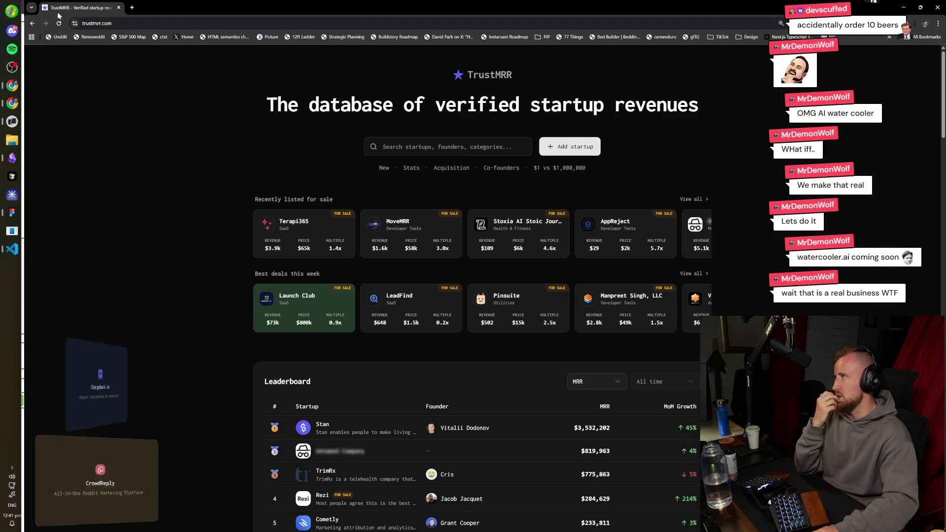
double_click(27, 6)
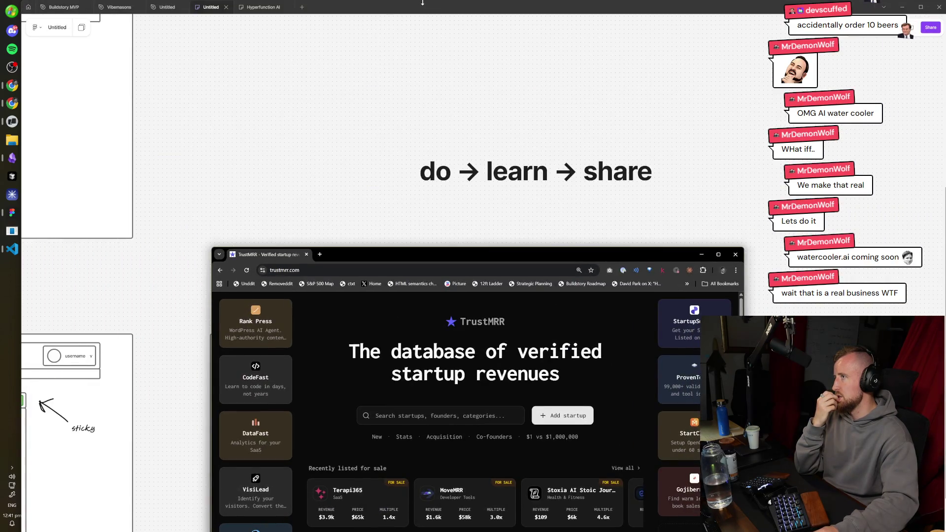
double_click(412, 11)
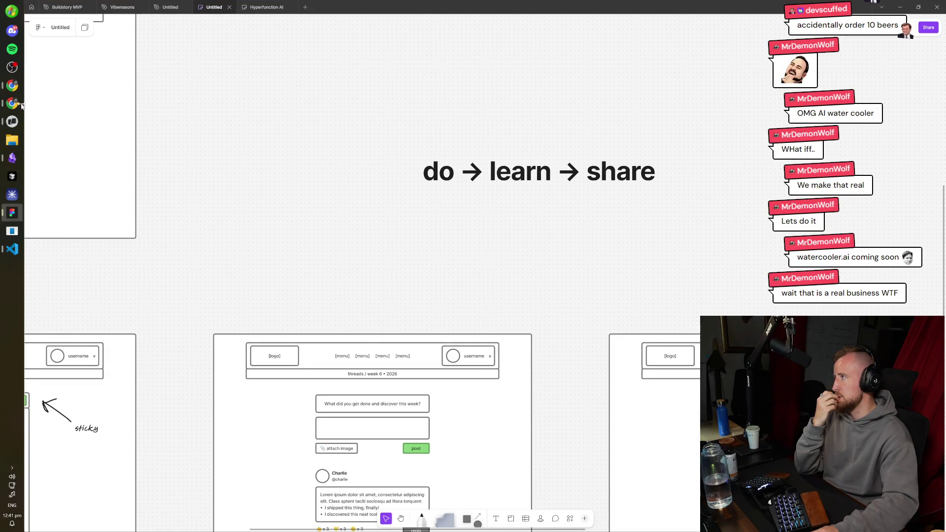
click(12, 103)
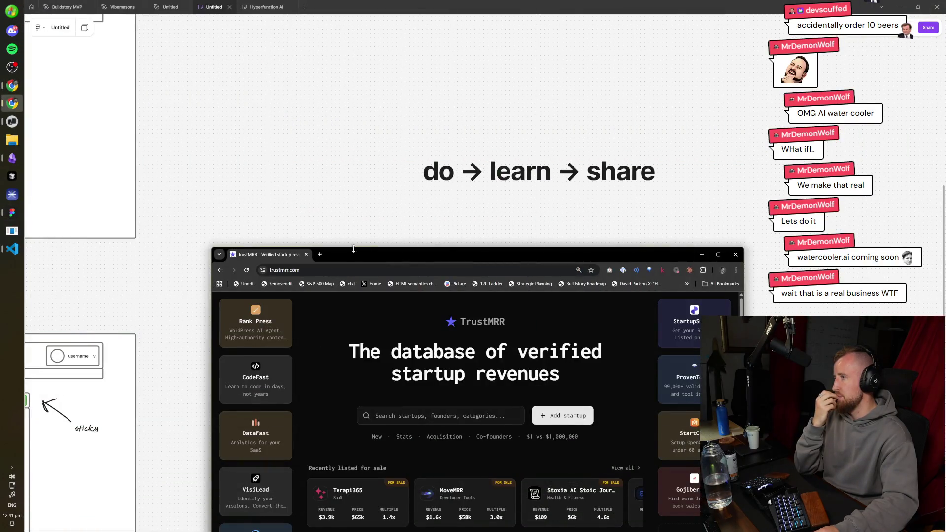
double_click(352, 256)
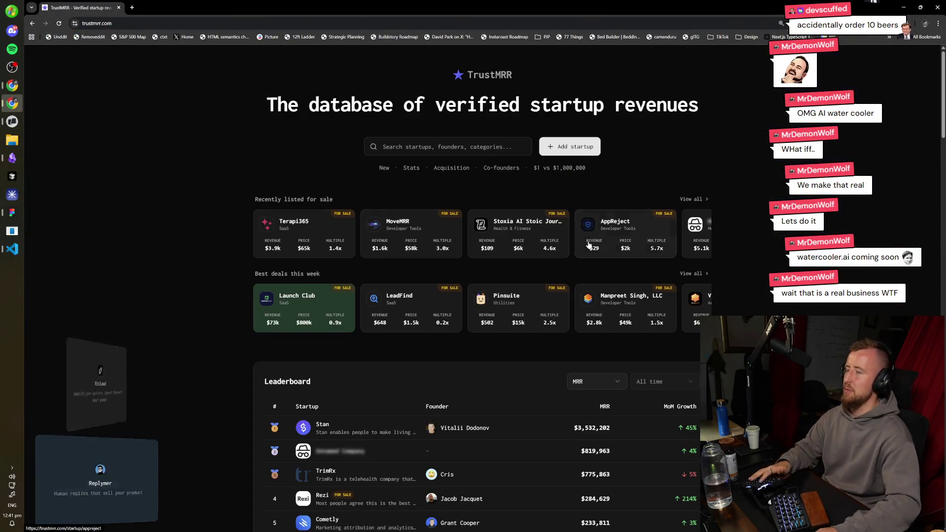
- Scroll through the MRR leaderboard to the footer and open the creator's Indie Page in a new tab
scroll(581, 290, down, 2)
scroll(339, 351, up, 1)
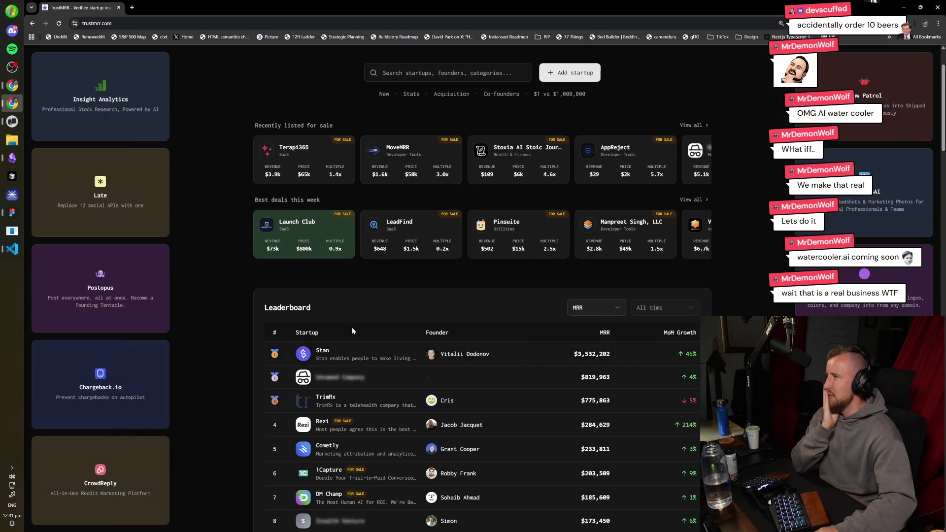
scroll(386, 291, up, 2)
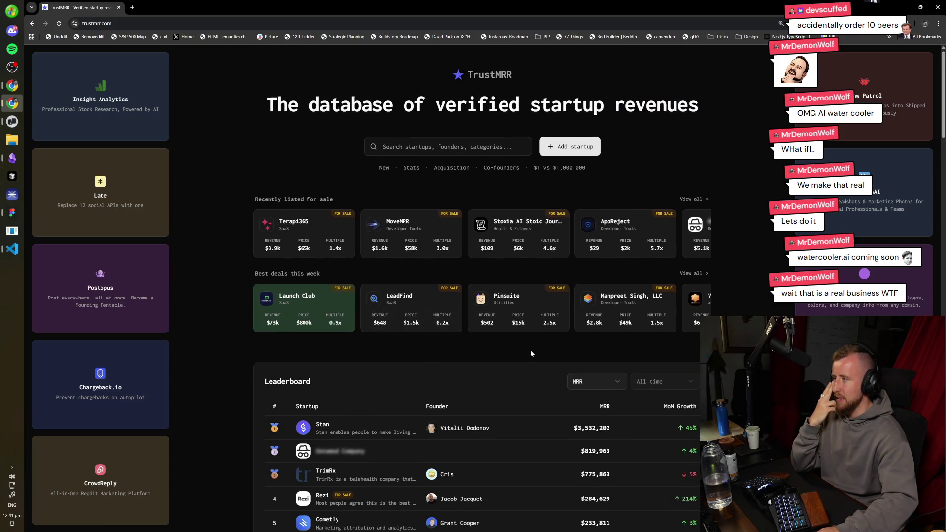
scroll(530, 354, down, 3)
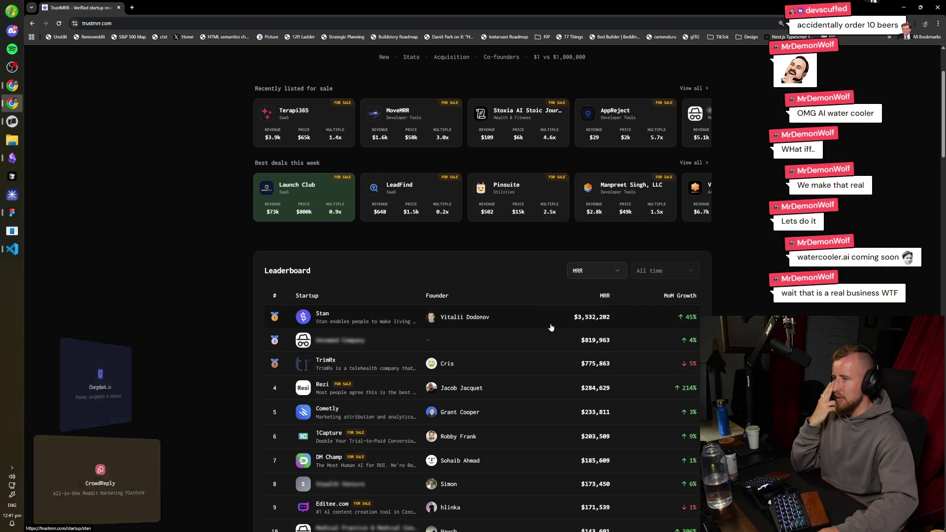
scroll(504, 302, down, 3)
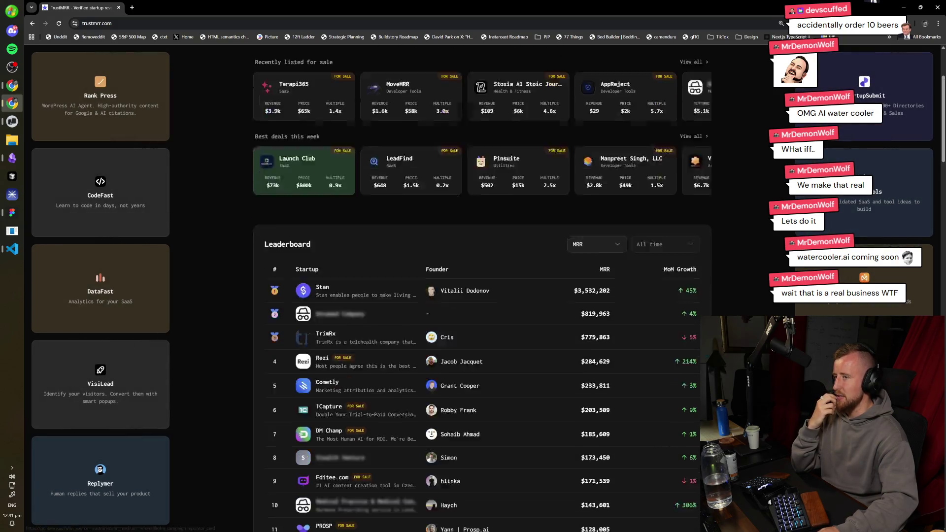
scroll(504, 301, up, 2)
scroll(503, 302, up, 1)
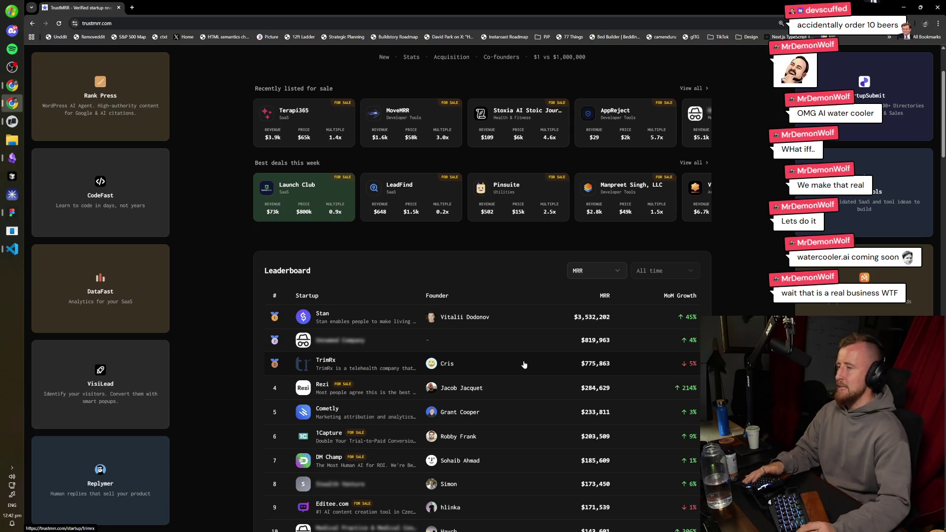
scroll(524, 365, up, 3)
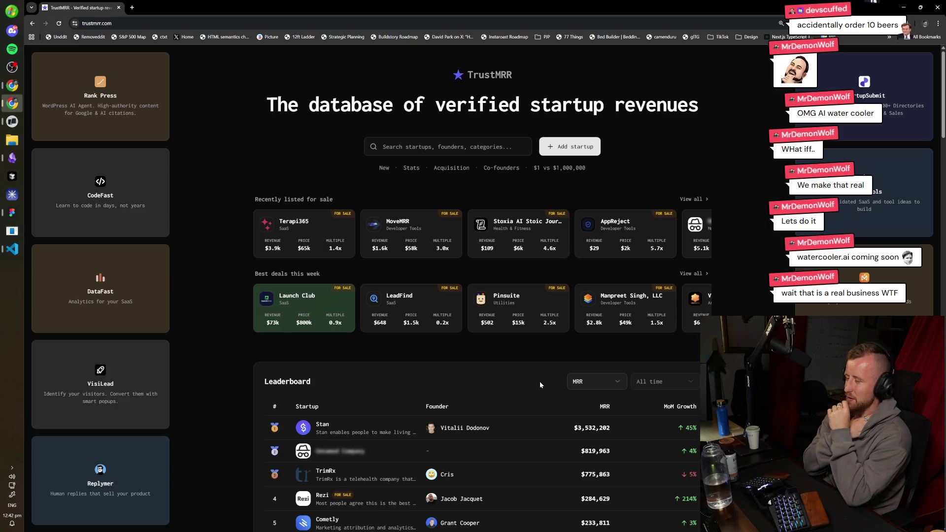
scroll(540, 382, down, 20)
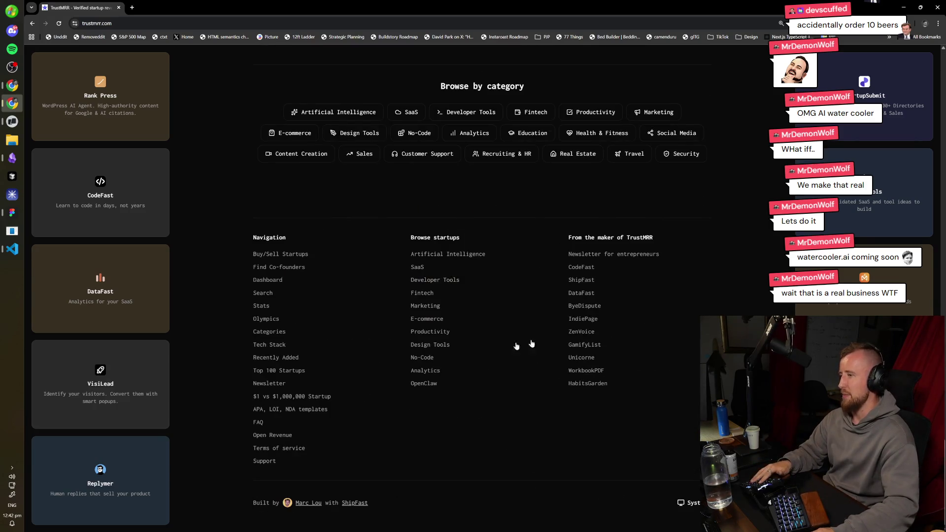
click(308, 503)
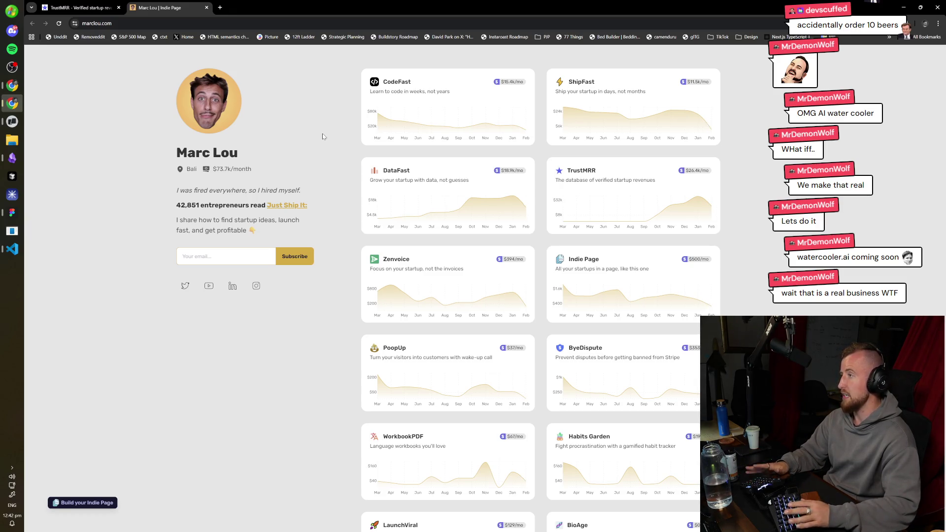
- Highlight the $73.7k/month revenue figure, then open the TrustMRR product card in a new tab
triple_click(226, 170)
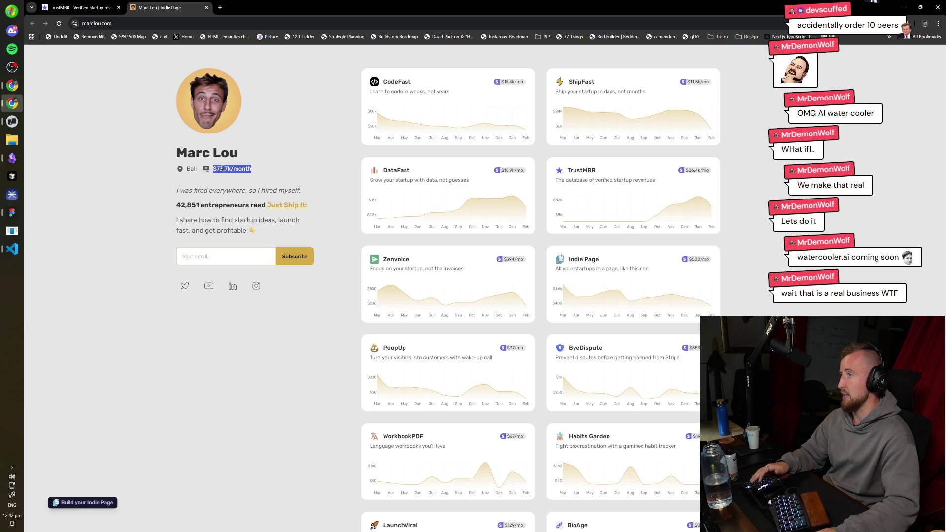
click(293, 168)
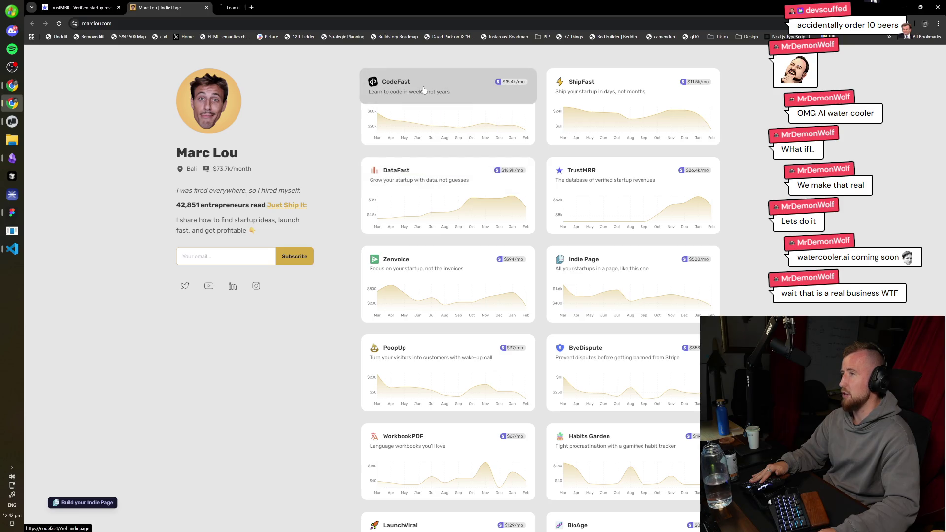
mouse_move(701, 87)
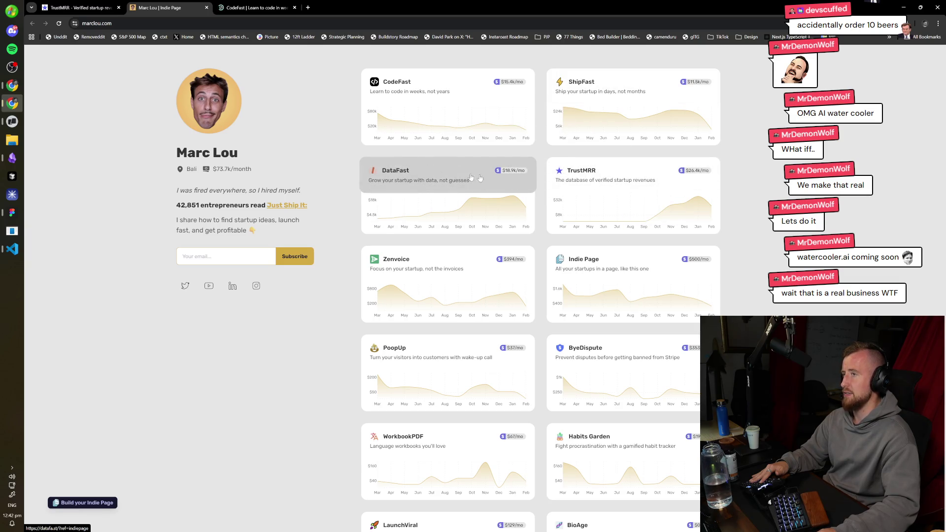
click(650, 178)
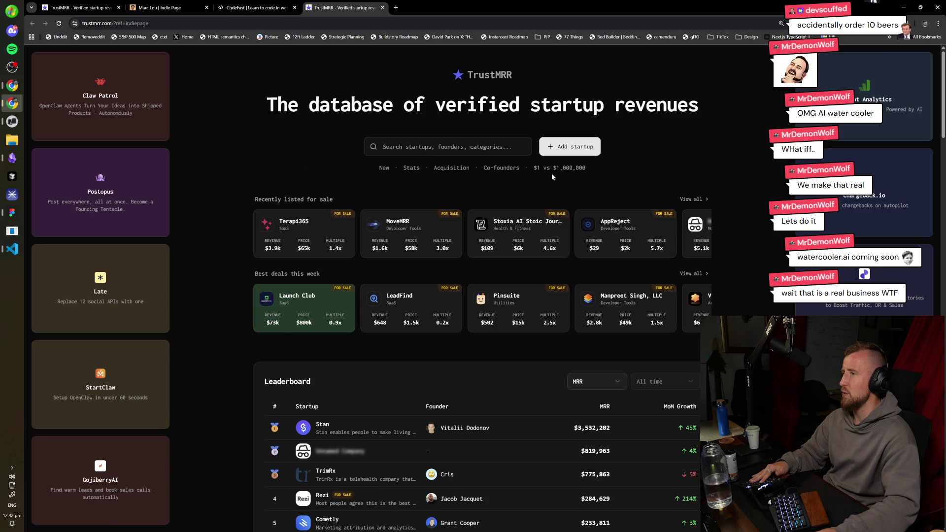
- Open Co-founders in a background tab and view, then close, the Advertise on TrustMRR details
middle_click(509, 169)
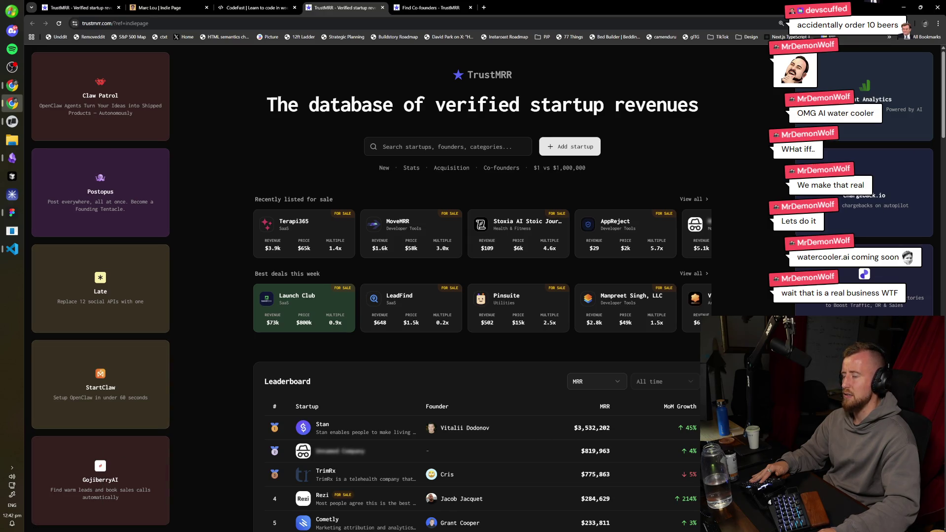
click(862, 326)
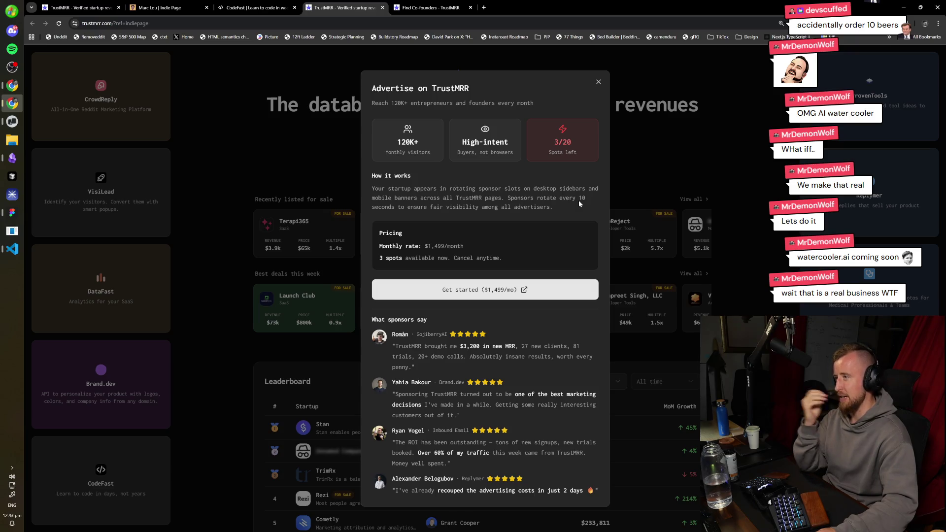
click(682, 138)
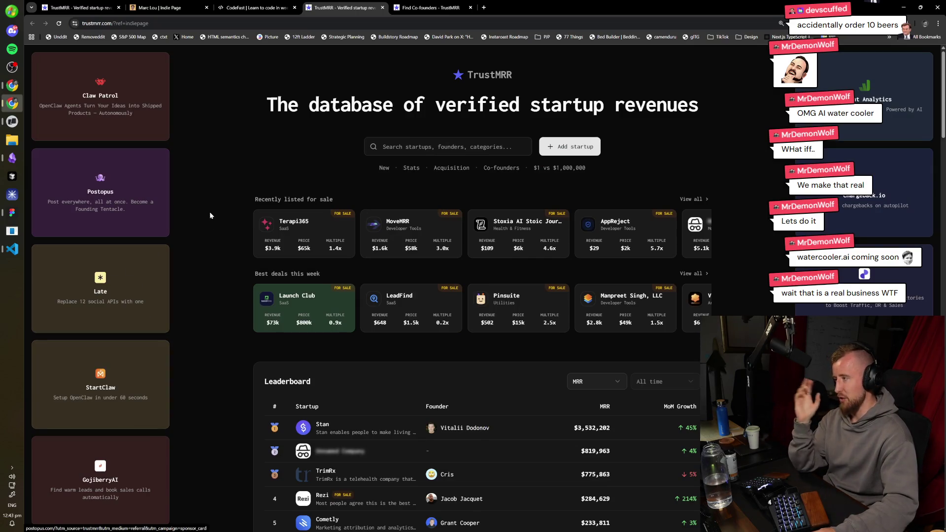
- Scroll the leaderboard, then switch through the Find Co-founders tab to the CodeFast tab
scroll(222, 222, down, 10)
scroll(235, 228, down, 8)
scroll(239, 359, up, 3)
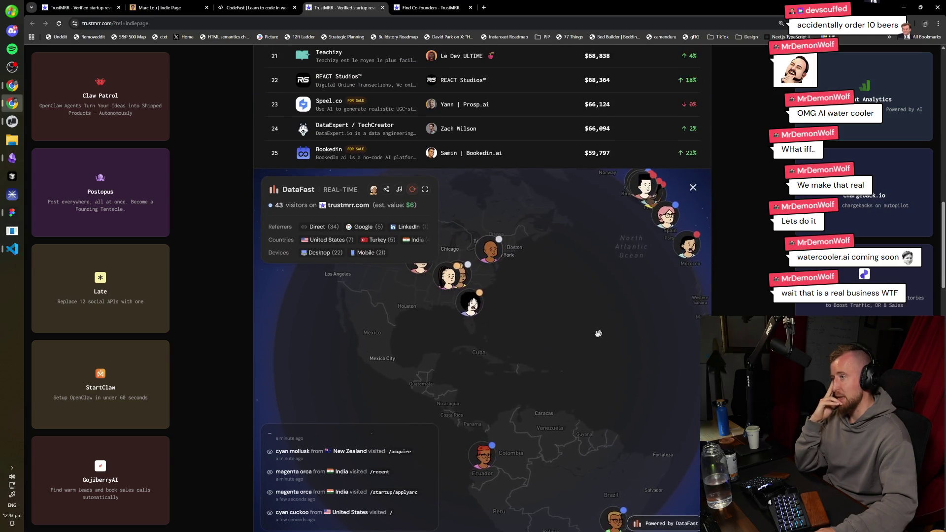
scroll(239, 345, up, 10)
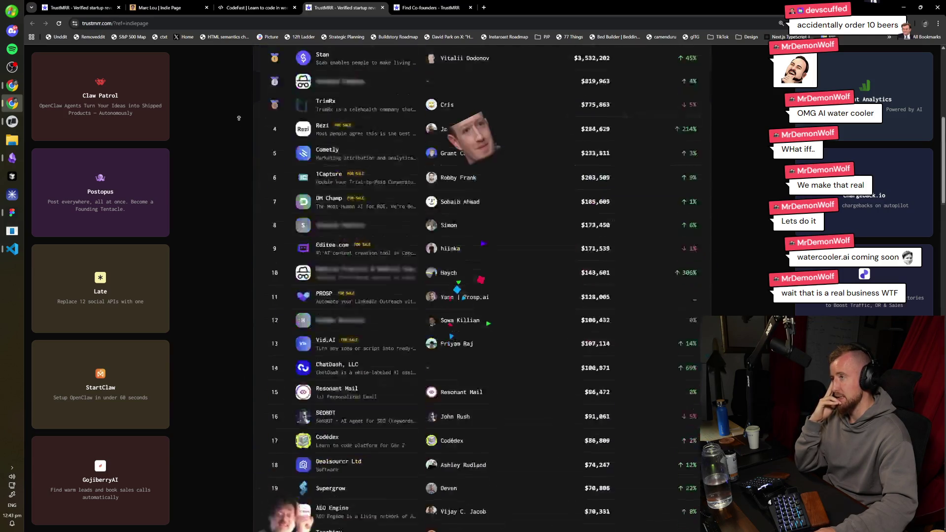
scroll(239, 118, up, 7)
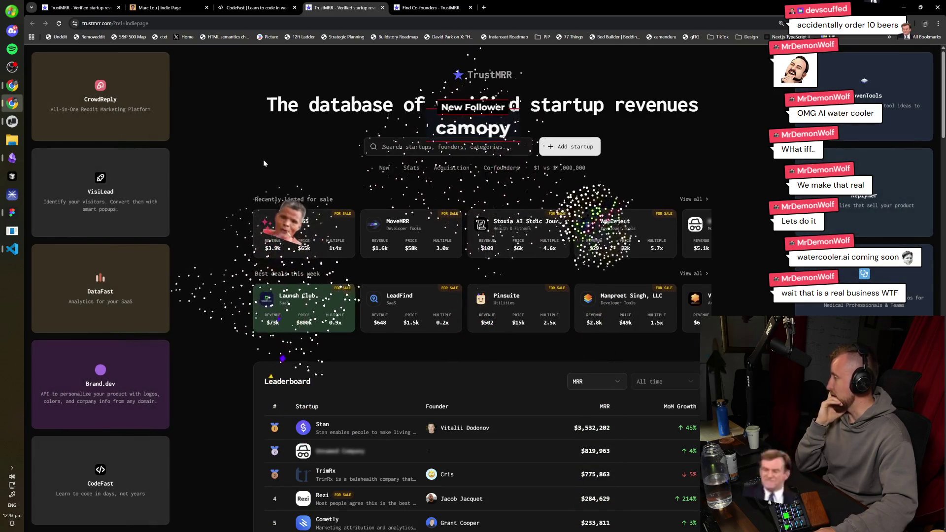
click(431, 7)
click(282, 3)
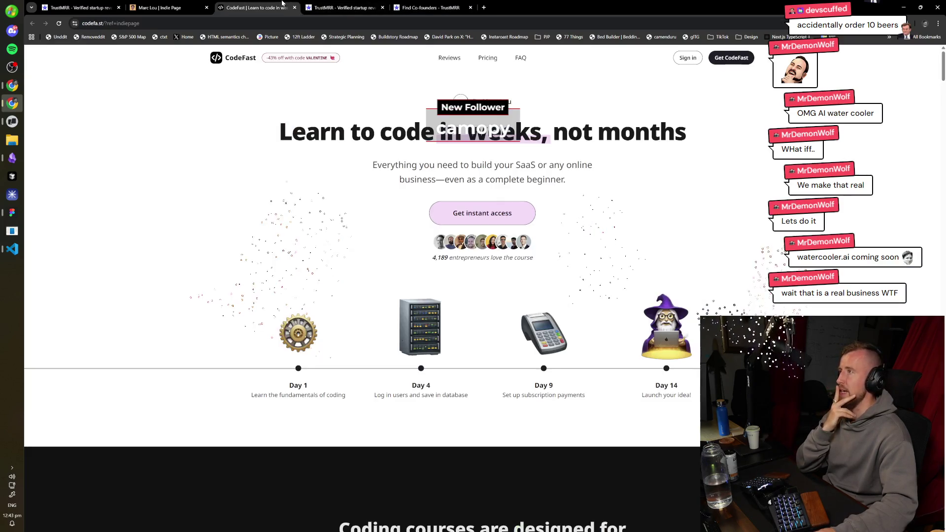
- Scroll the CodeFast 'Learn to code in weeks' page, then go back to the first TrustMRR tab
scroll(383, 288, down, 5)
scroll(382, 287, up, 5)
scroll(625, 354, down, 5)
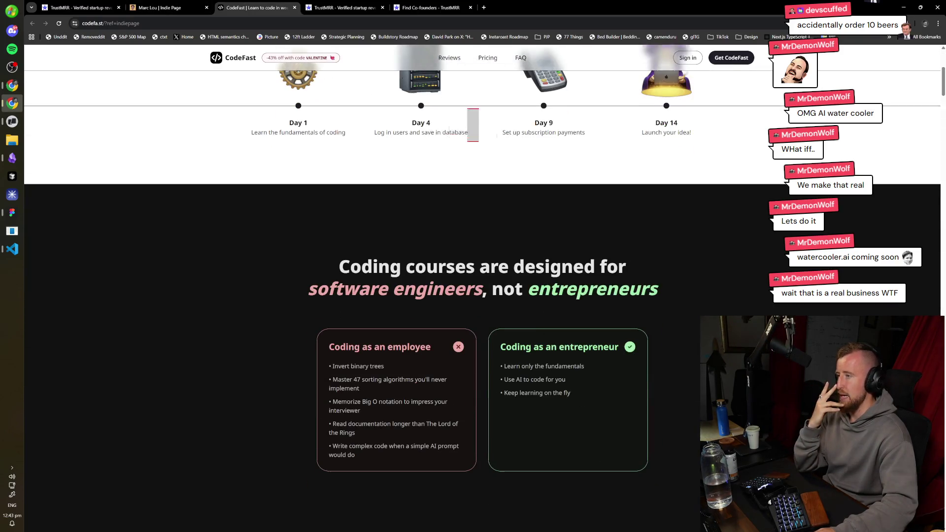
scroll(625, 354, down, 5)
scroll(625, 354, up, 10)
click(148, 4)
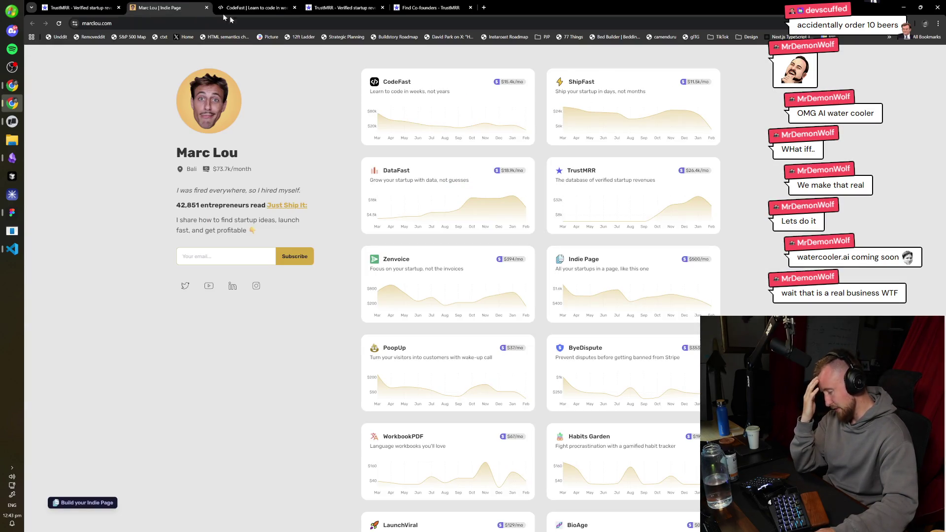
key(ctrl+shift+Tab)
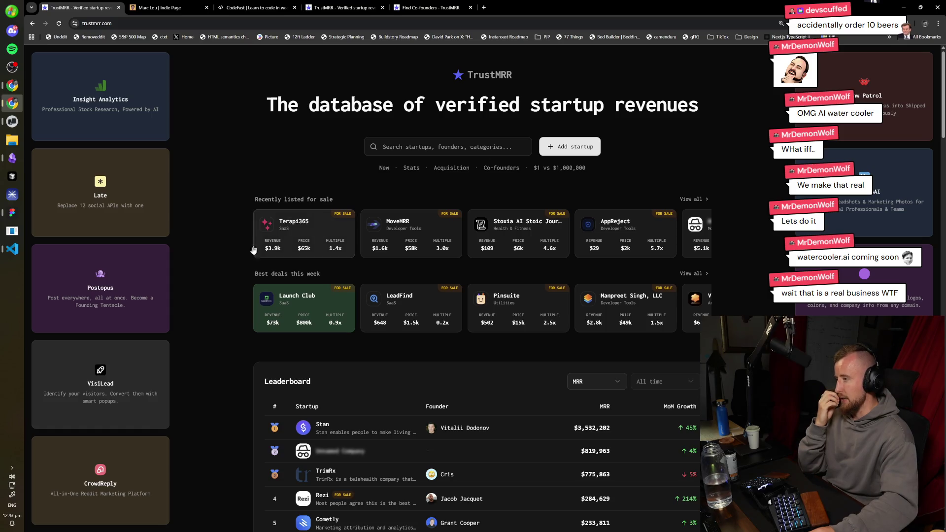
- Open the Stan and TrimRx leaderboard entries in background tabs and view TrimRx's page
scroll(254, 251, down, 3)
scroll(243, 297, down, 2)
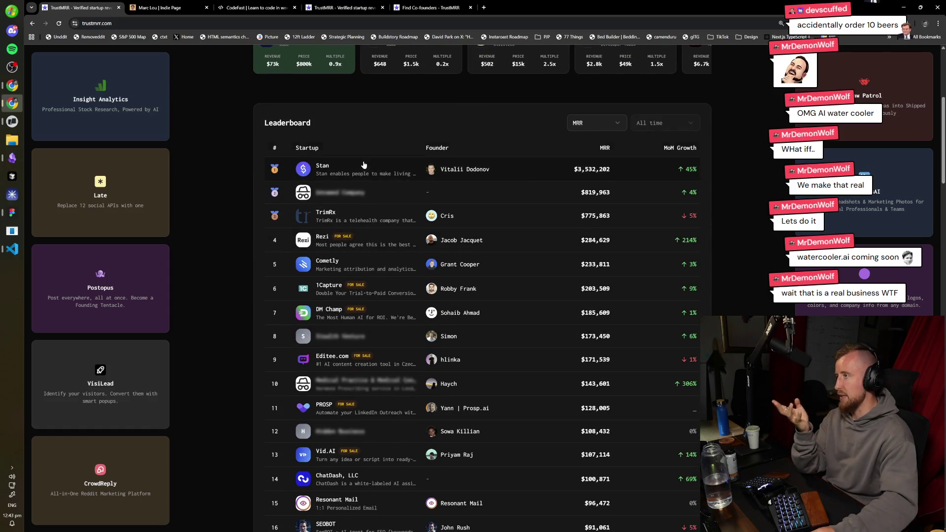
middle_click(325, 167)
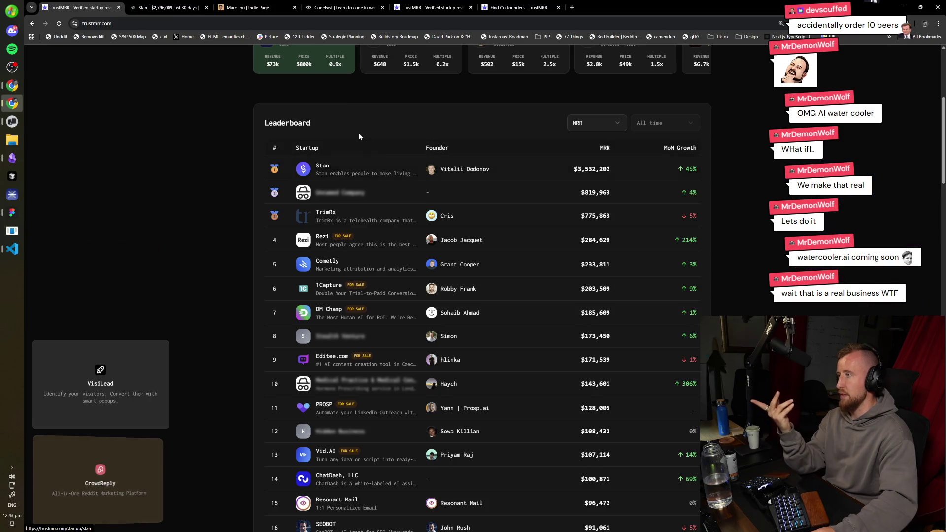
key(ctrl+Tab)
key(ctrl+shift+Tab)
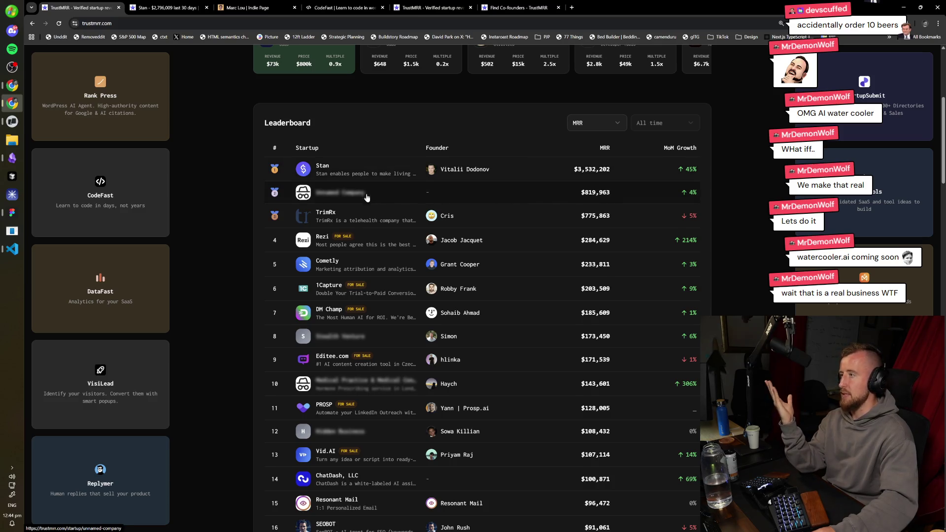
middle_click(384, 224)
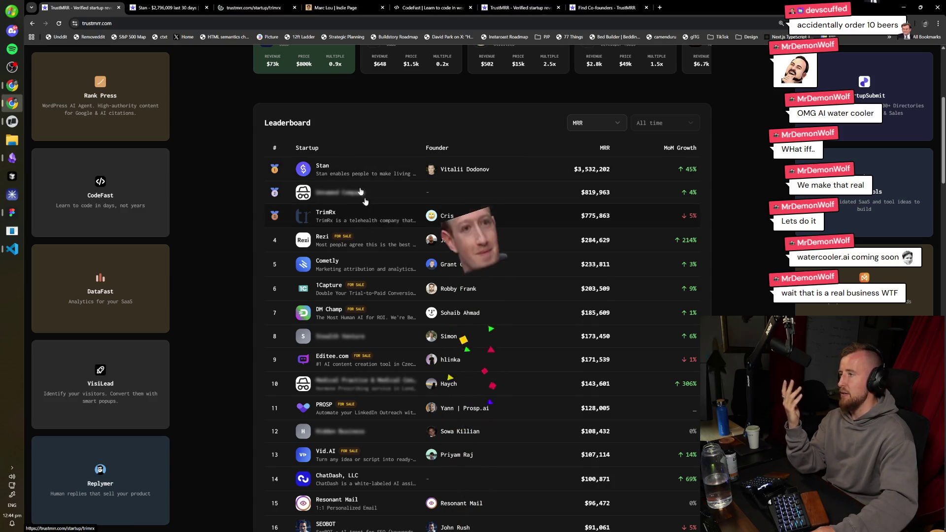
click(206, 3)
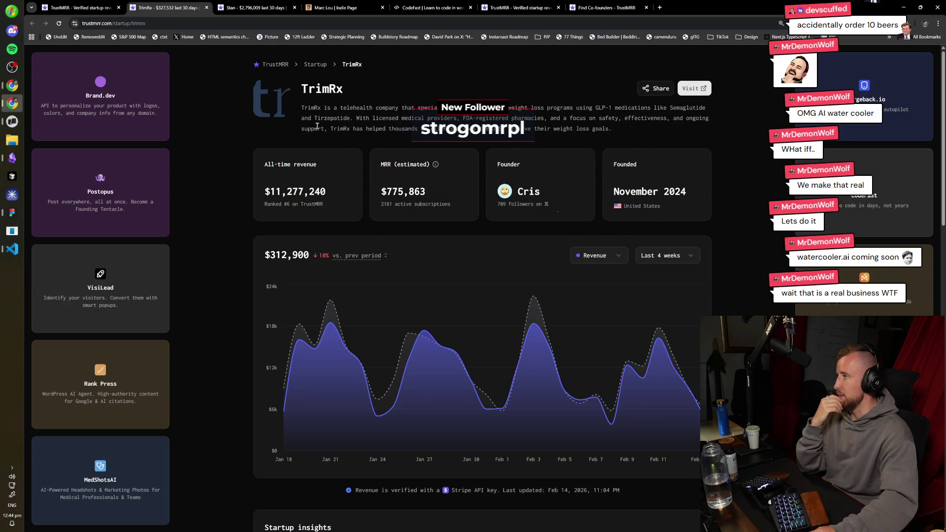
- Open TrimRx's founder page in a new tab, then scroll the first TrustMRR tab to the top
click(550, 193)
click(79, 8)
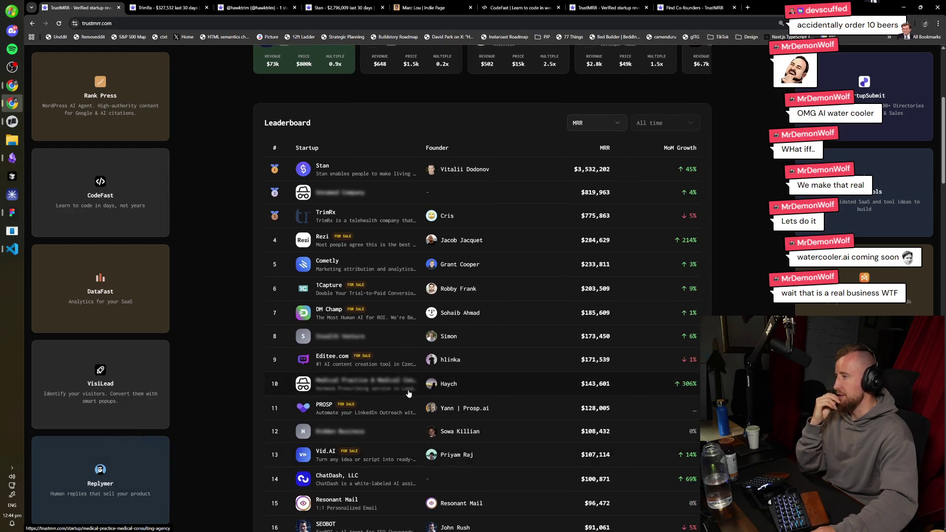
scroll(407, 391, up, 2)
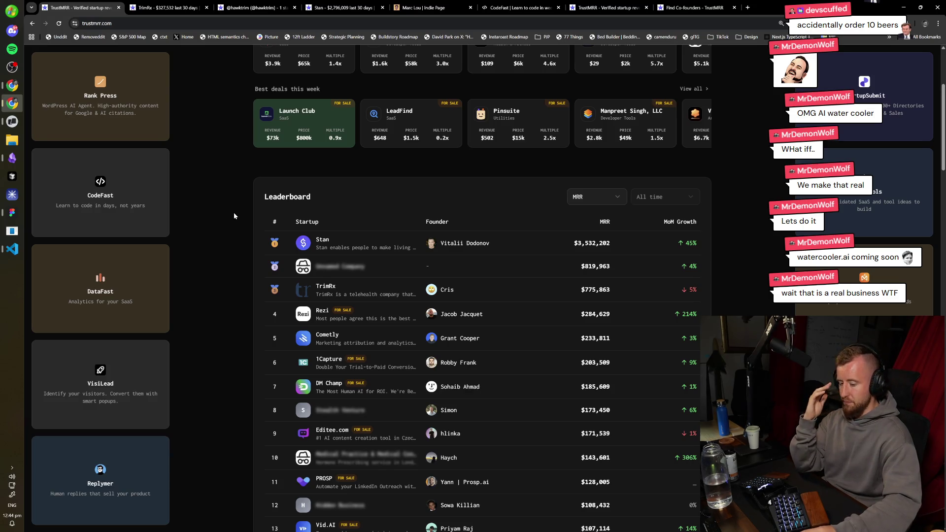
scroll(234, 214, up, 4)
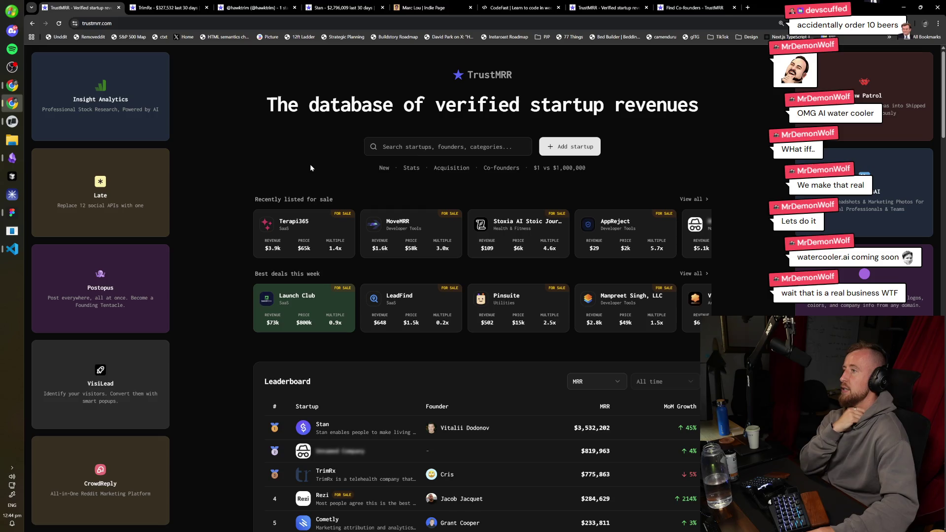
scroll(306, 168, down, 8)
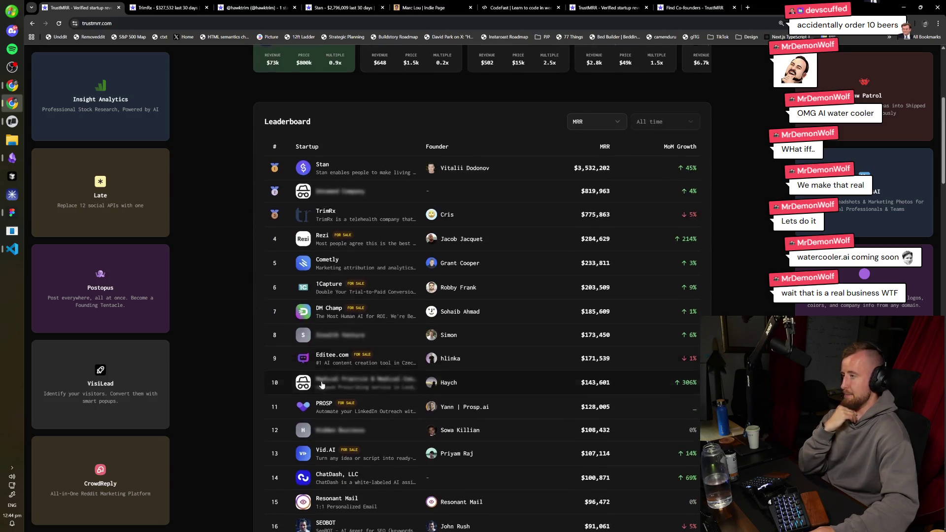
scroll(245, 321, up, 8)
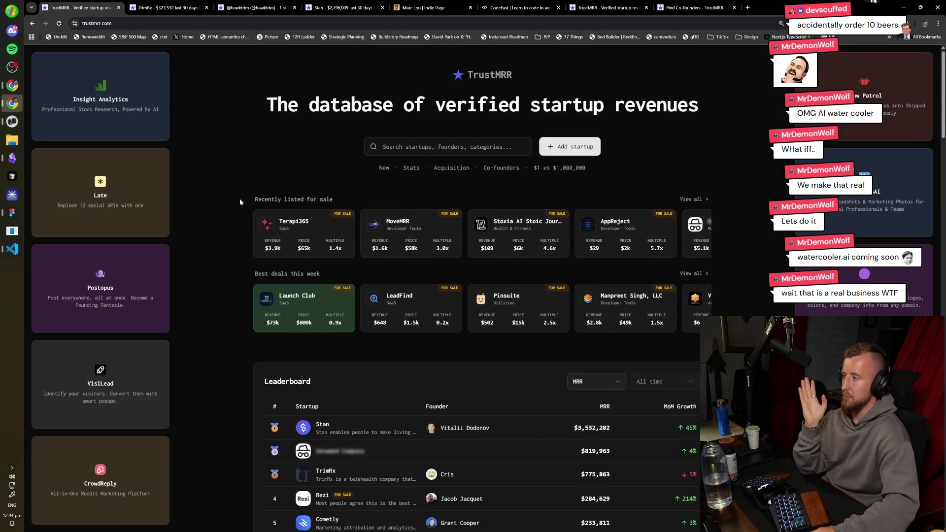
click(182, 8)
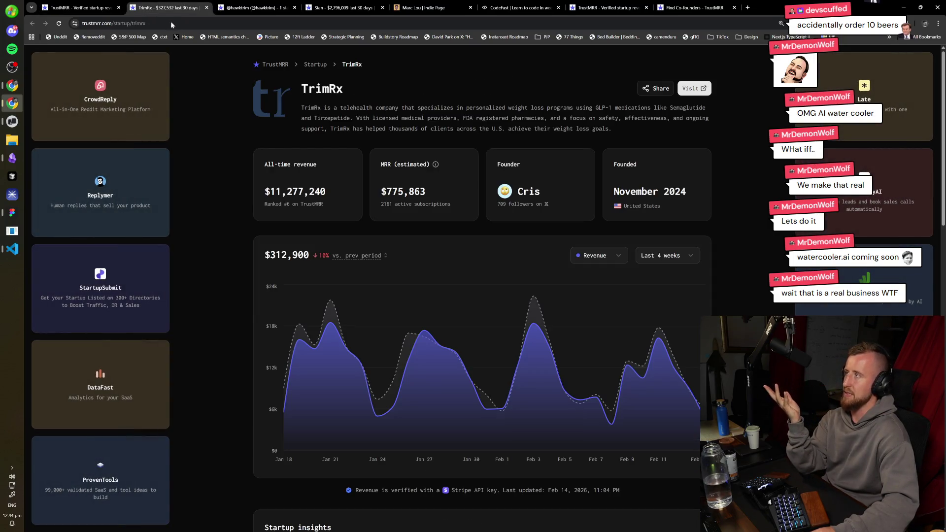
click(79, 8)
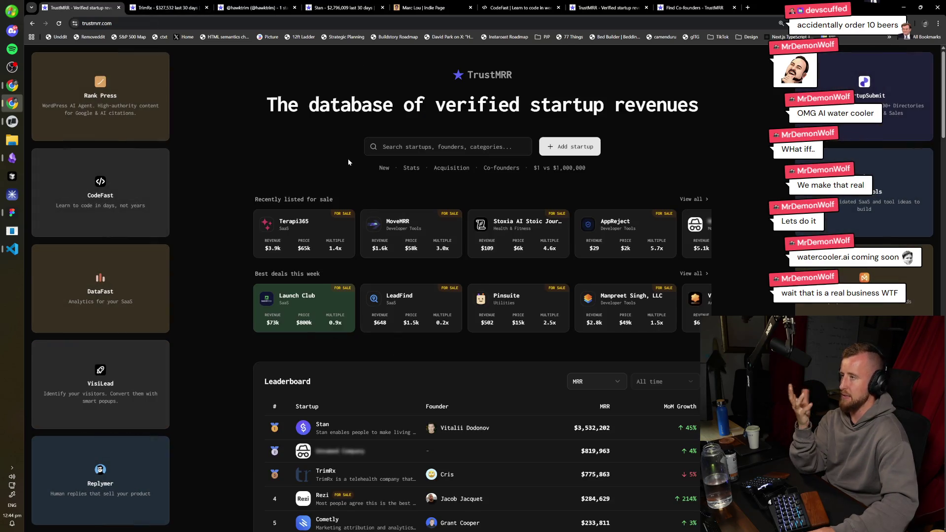
scroll(455, 371, down, 3)
scroll(495, 348, down, 2)
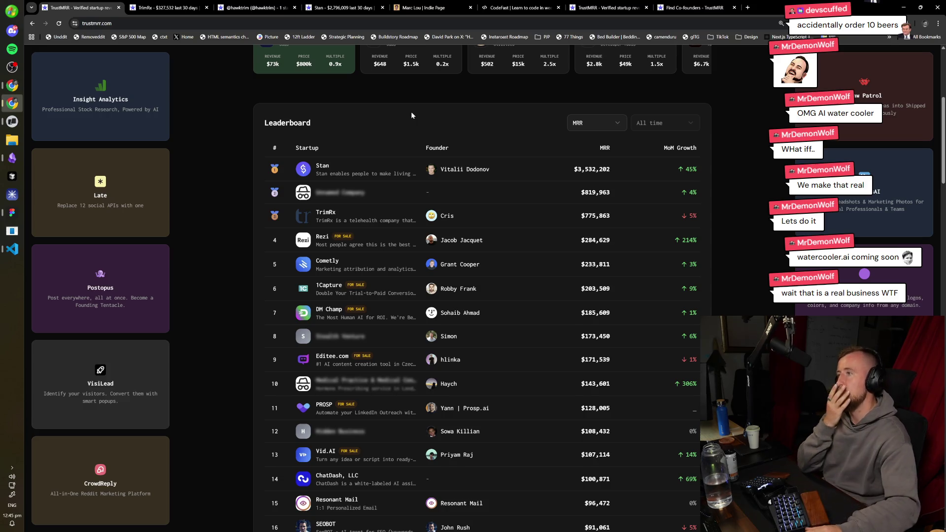
scroll(457, 232, down, 1)
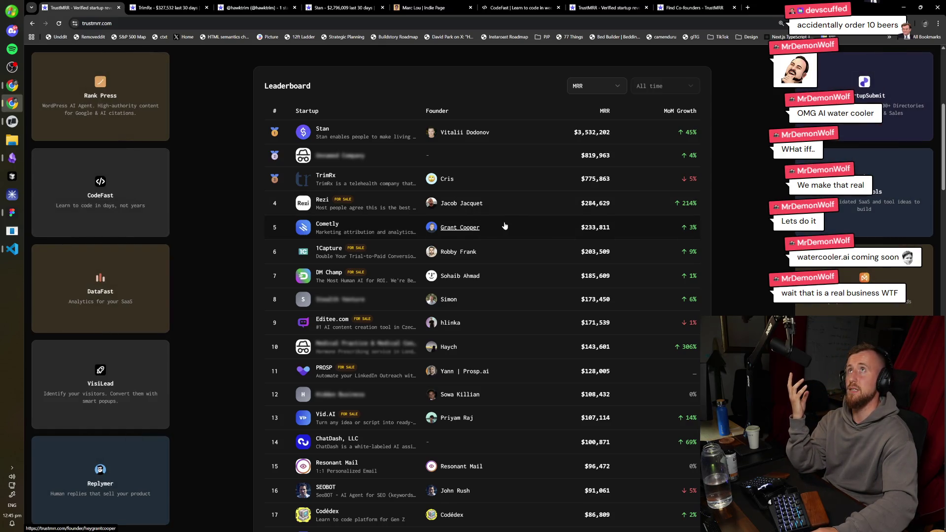
scroll(505, 222, up, 2)
scroll(501, 157, down, 2)
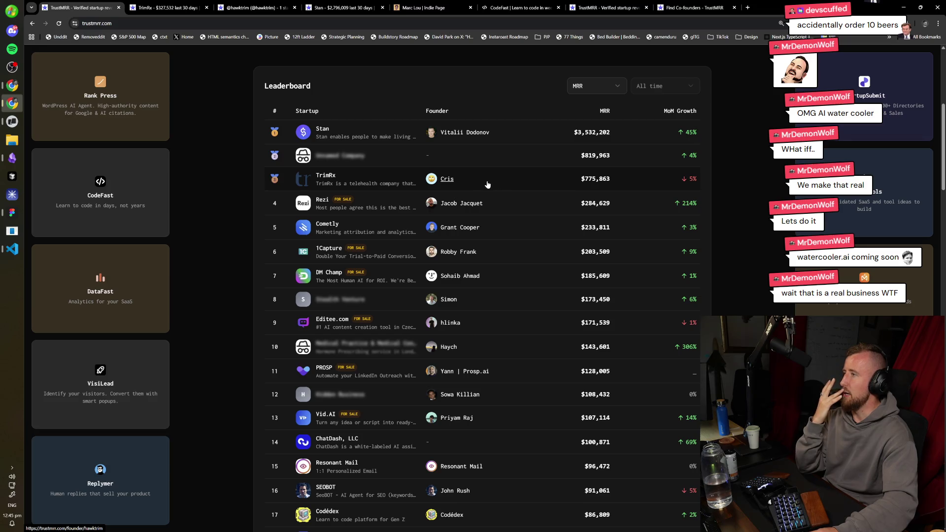
click(488, 185)
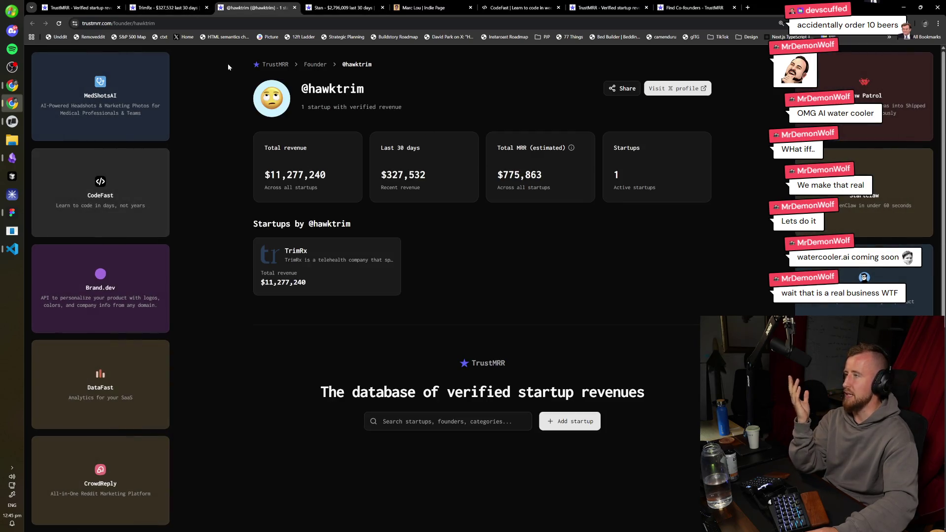
click(79, 8)
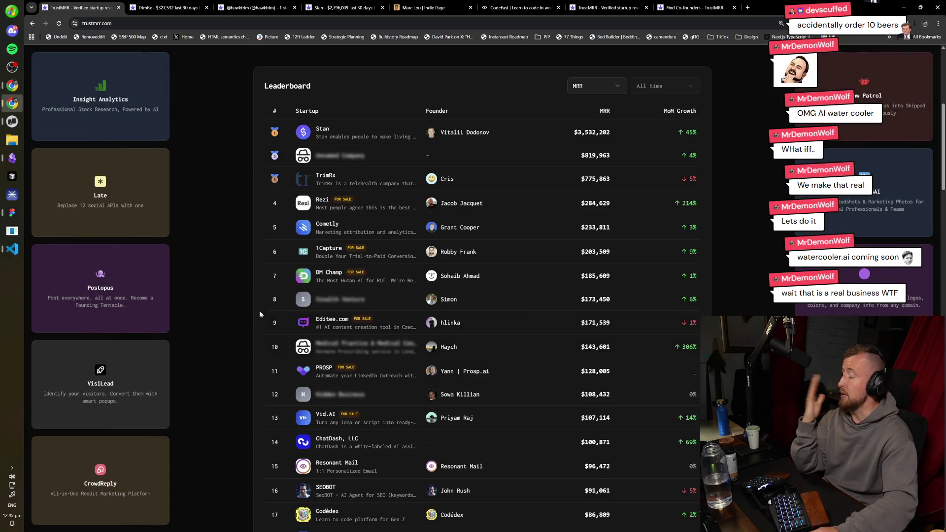
scroll(260, 310, down, 2)
scroll(253, 354, up, 3)
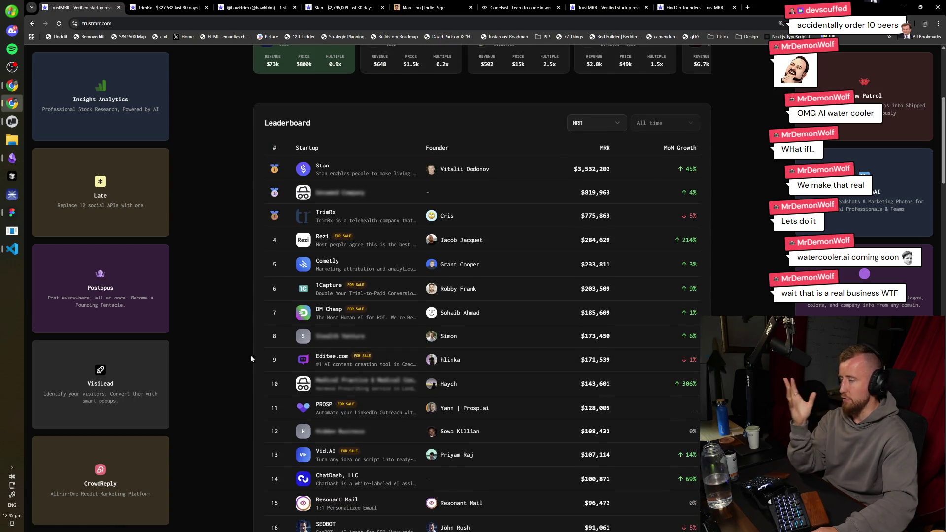
scroll(254, 352, down, 4)
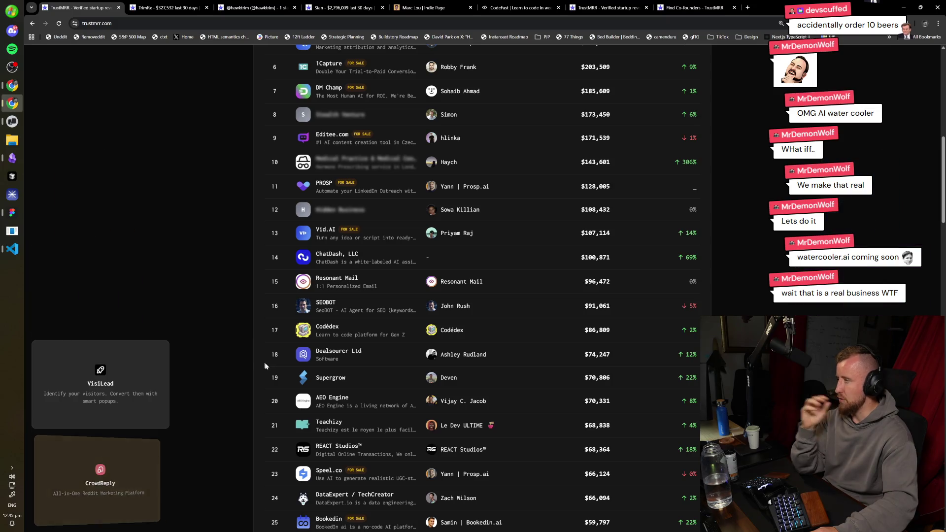
scroll(271, 364, up, 1)
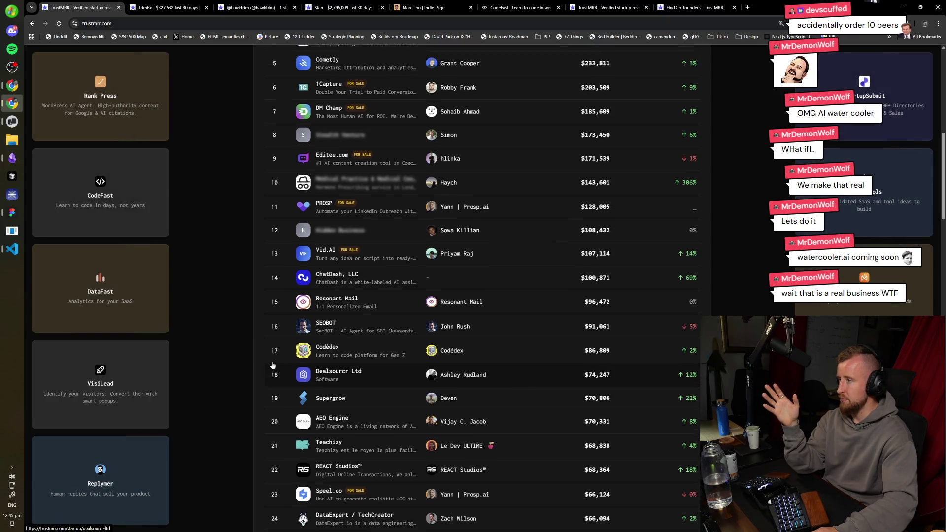
scroll(362, 386, up, 3)
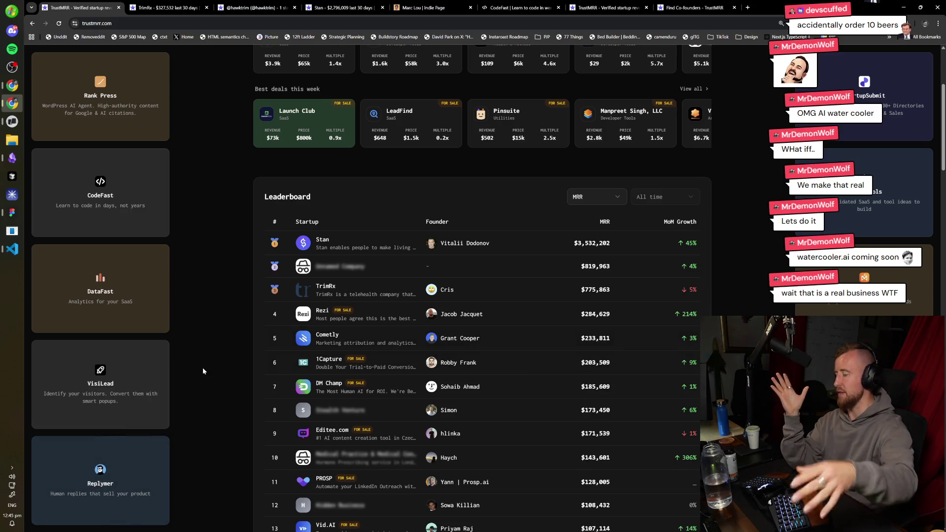
scroll(224, 368, down, 1)
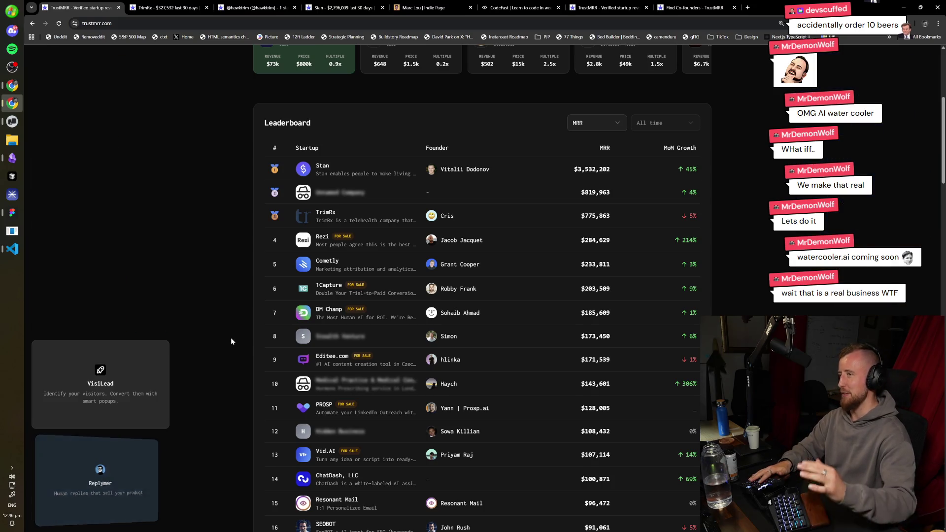
scroll(231, 338, down, 1)
scroll(232, 336, down, 2)
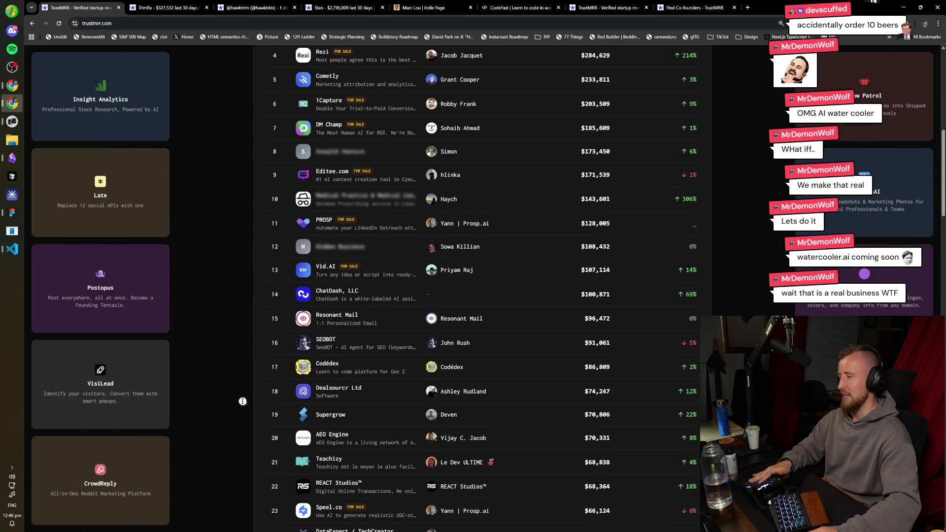
scroll(233, 284, up, 8)
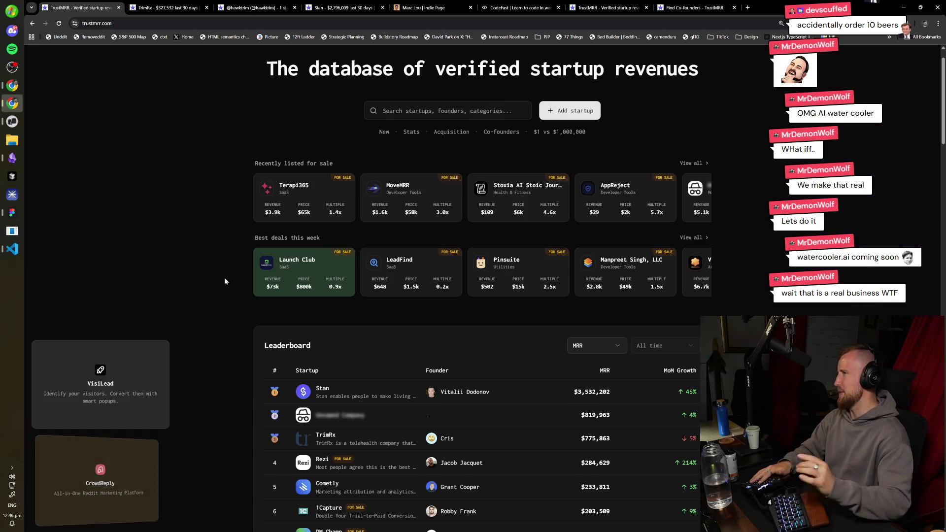
key(ctrl+t)
- Enter a developer's twitter.com profile address, fixing typos, and load it
text(twitter.com/t)
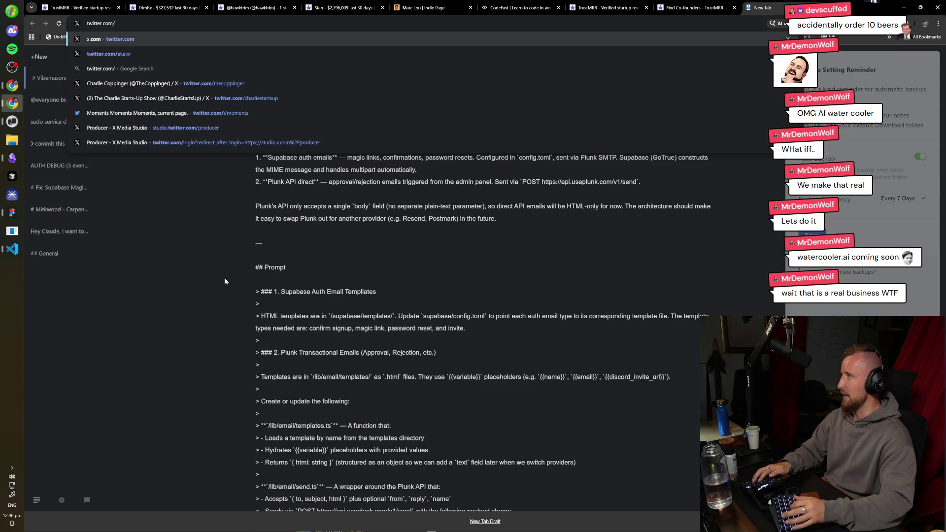
key(BackSpace)
text(ptr)
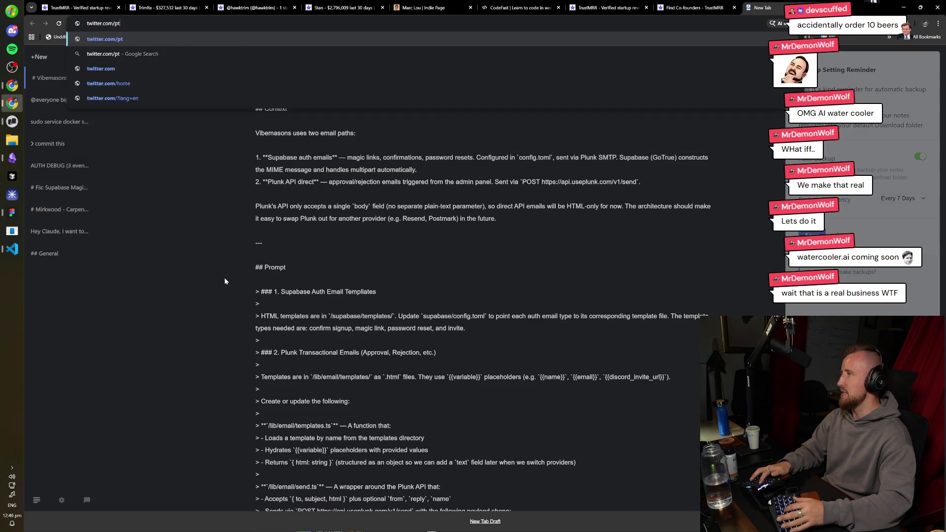
key(BackSpace)
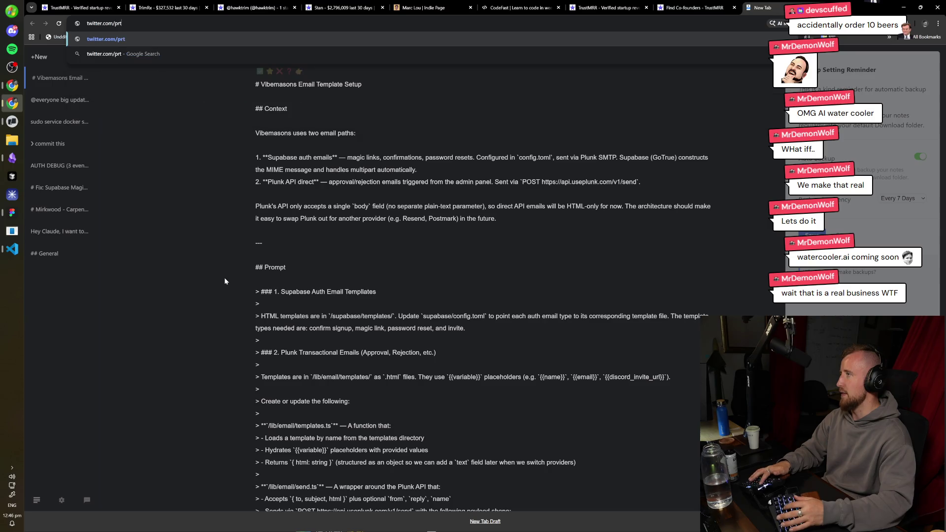
text(x.com/ptr)
key(Return)
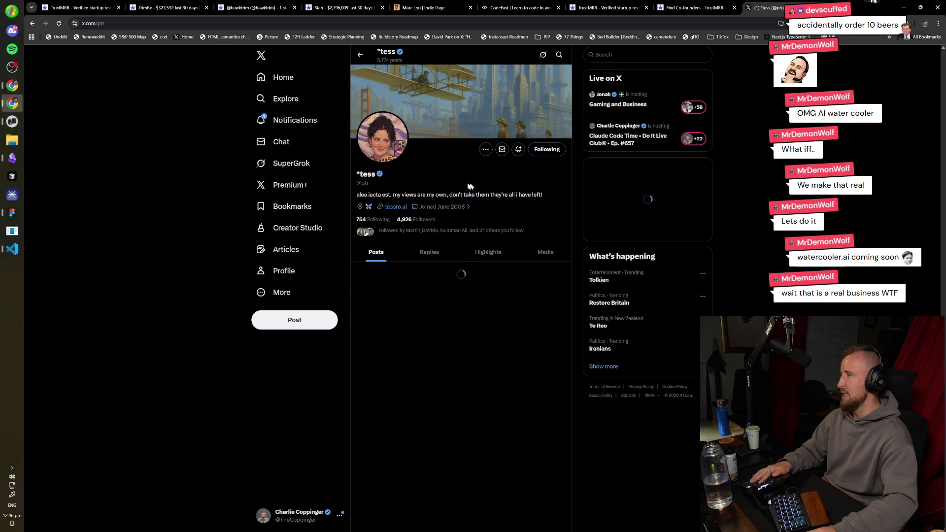
- Zoom in on the X profile, skim its posts, and close the tab to return to TrustMRR
key(ctrl+equal)
key(ctrl+equal)
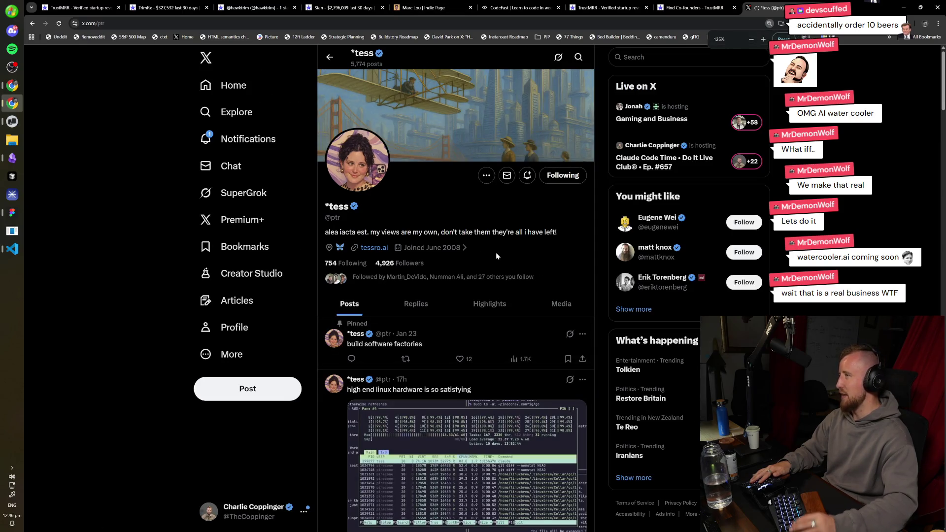
scroll(495, 253, down, 20)
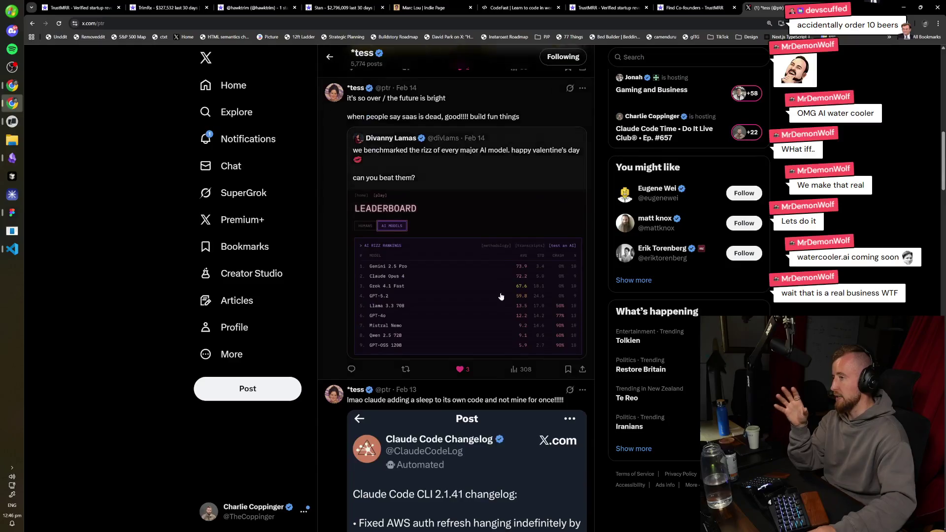
scroll(511, 341, down, 10)
scroll(499, 377, up, 3)
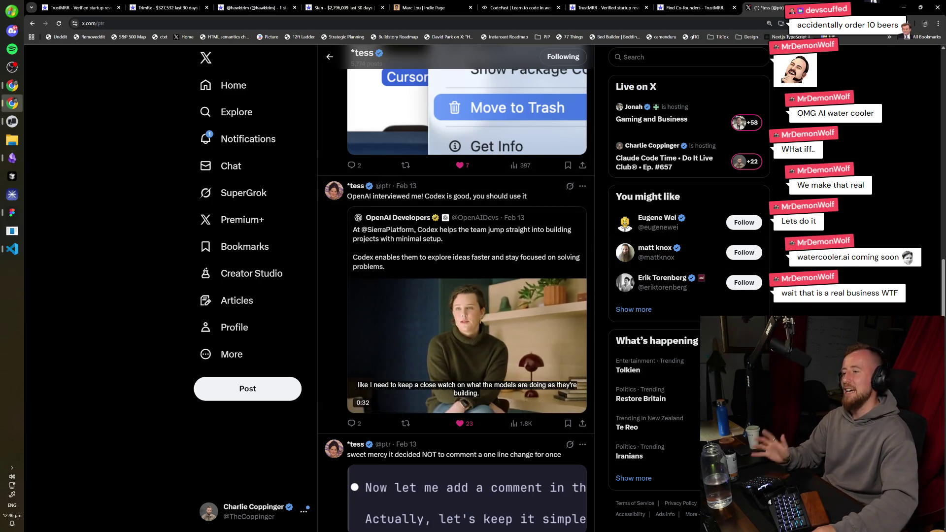
scroll(860, 167, up, 10)
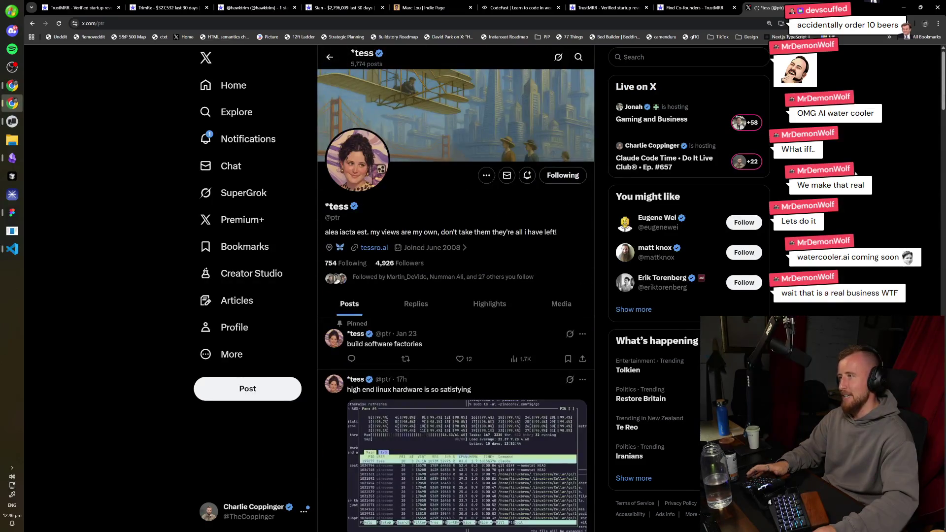
scroll(856, 174, down, 2)
scroll(455, 289, up, 2)
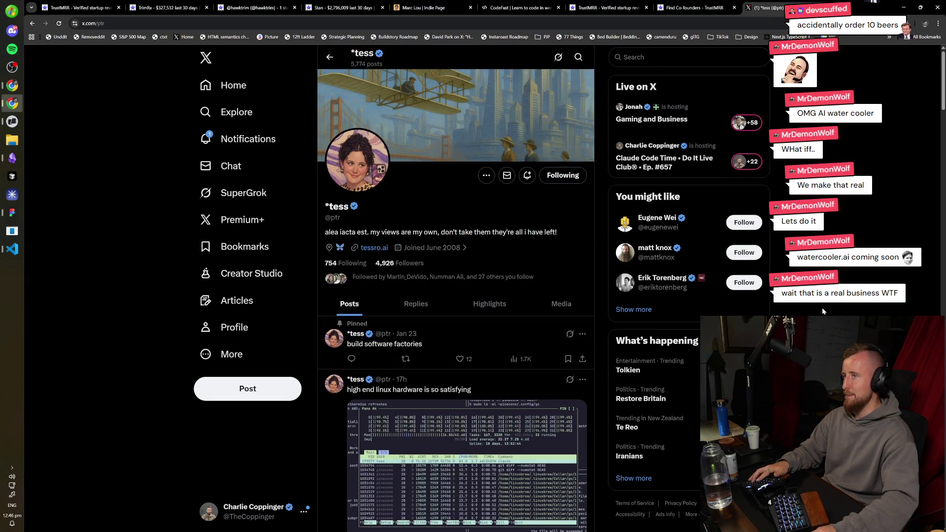
key(ctrl+w)
scroll(501, 298, down, 3)
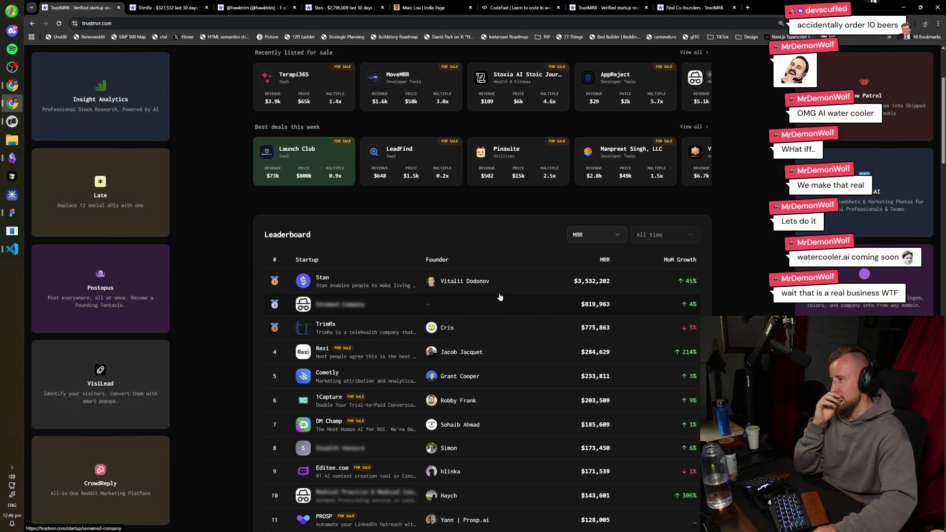
- Open Stan's startup page, scroll through its revenue chart and insights, then switch to the Warp terminal
scroll(500, 298, down, 3)
scroll(416, 212, up, 6)
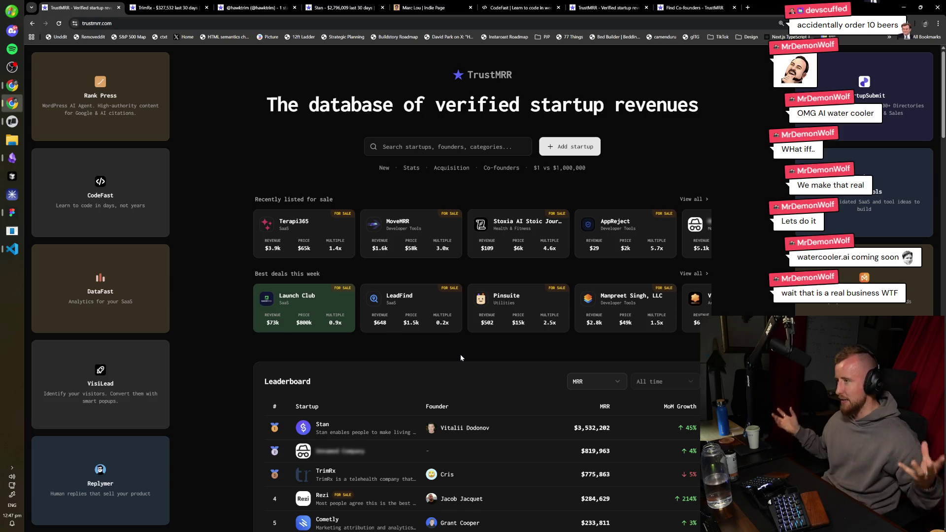
click(529, 422)
scroll(521, 356, down, 3)
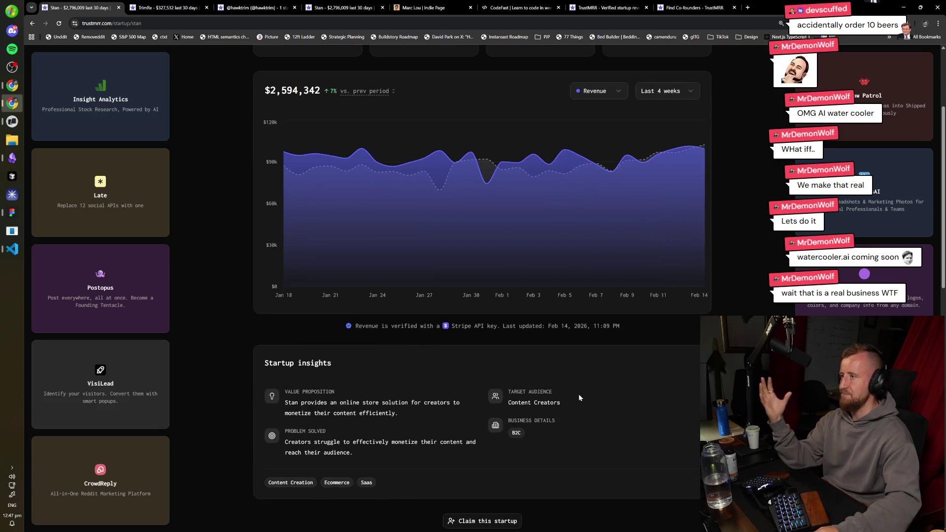
scroll(599, 414, up, 1)
scroll(624, 447, down, 5)
scroll(553, 341, down, 4)
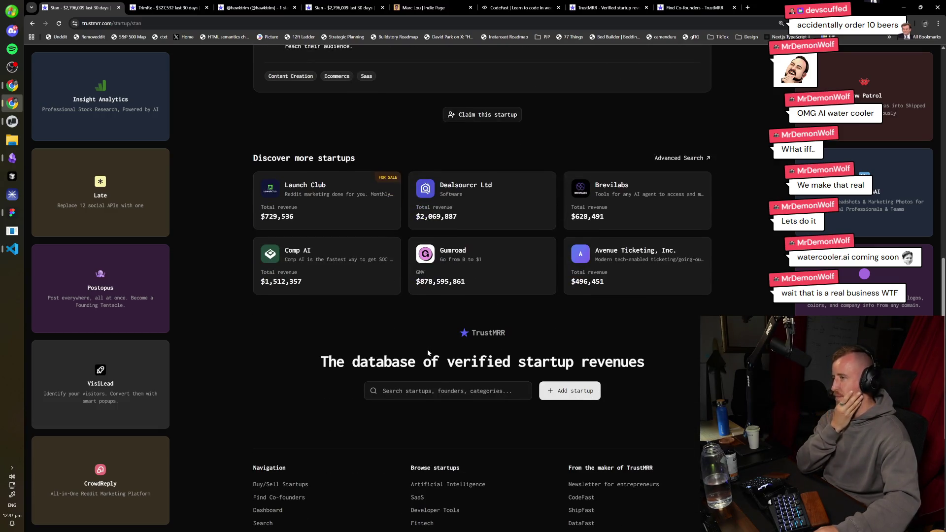
scroll(460, 360, up, 4)
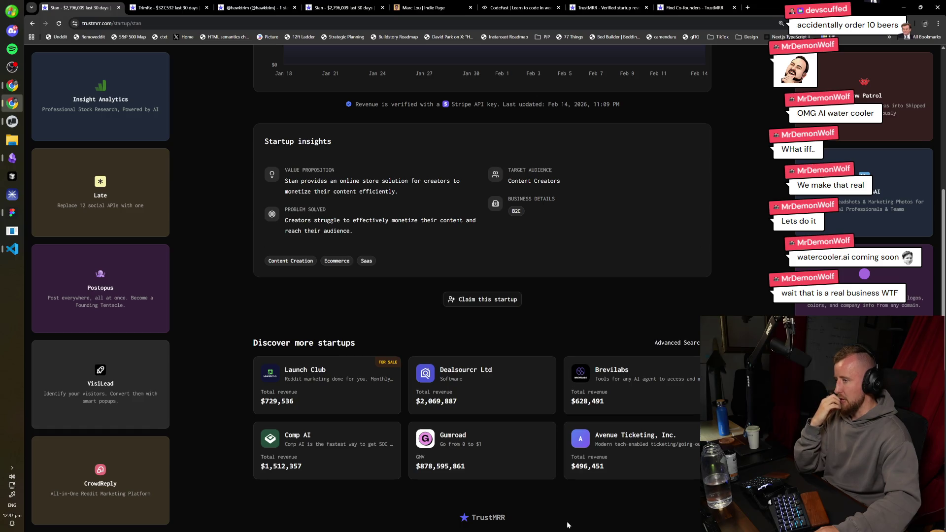
scroll(460, 333, up, 8)
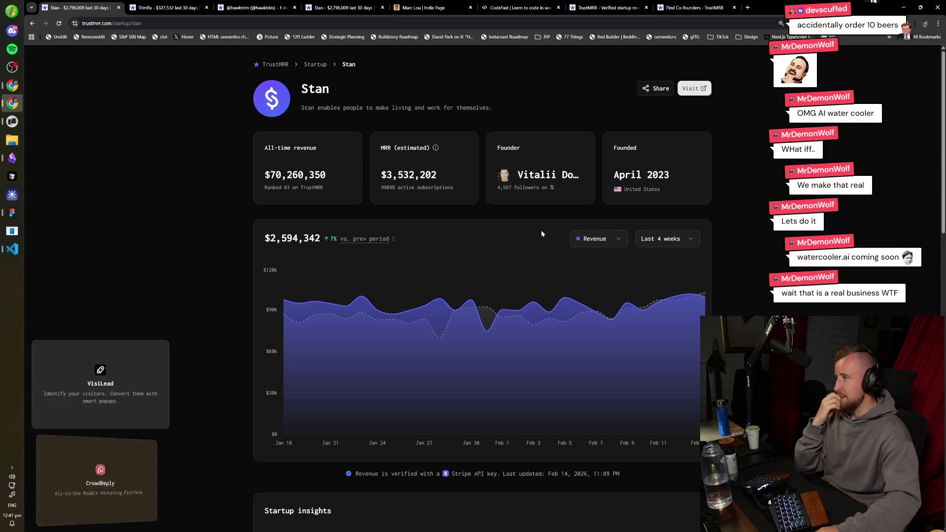
scroll(541, 231, down, 7)
scroll(570, 338, up, 7)
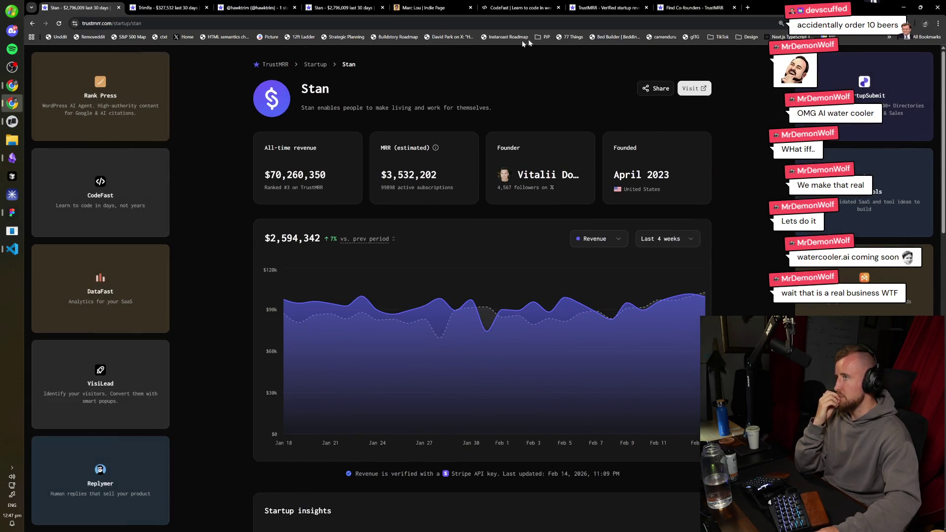
click(12, 121)
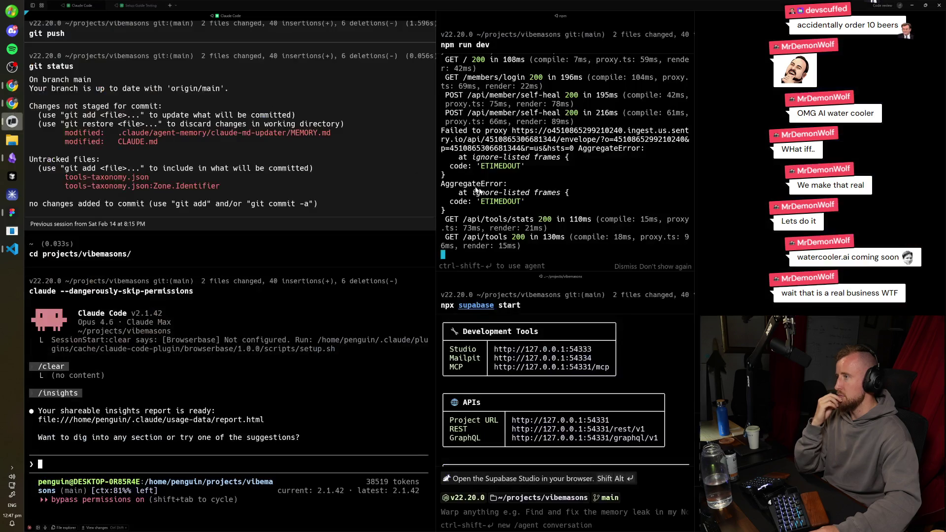
- In FigJam, duplicate the 'do → learn → share' heading below it and retitle it 'insight in aggregate'
click(11, 213)
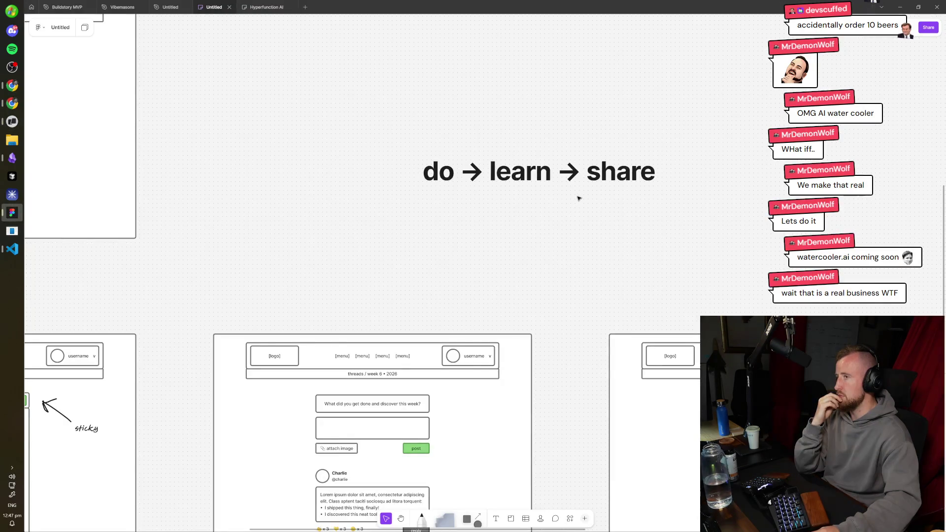
scroll(576, 202, up, 1)
drag(574, 205, 572, 263)
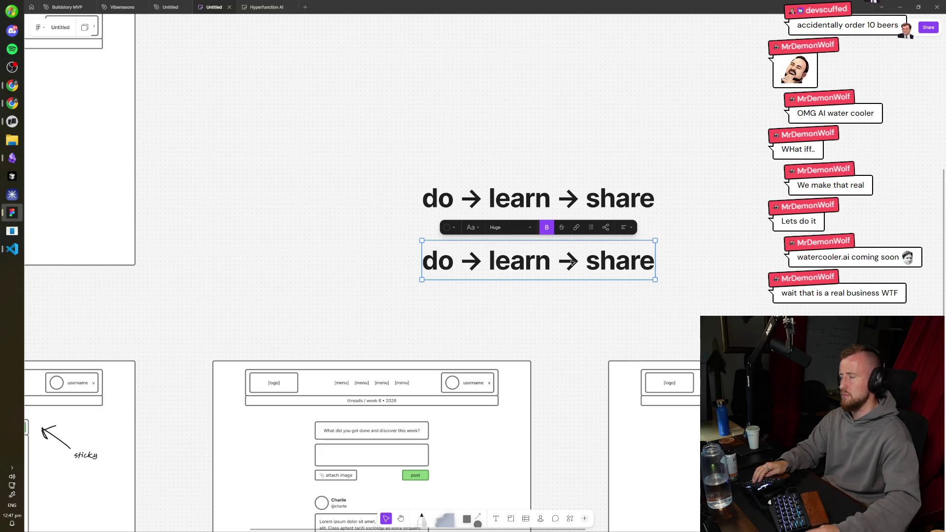
double_click(572, 263)
text(insight in aggregate)
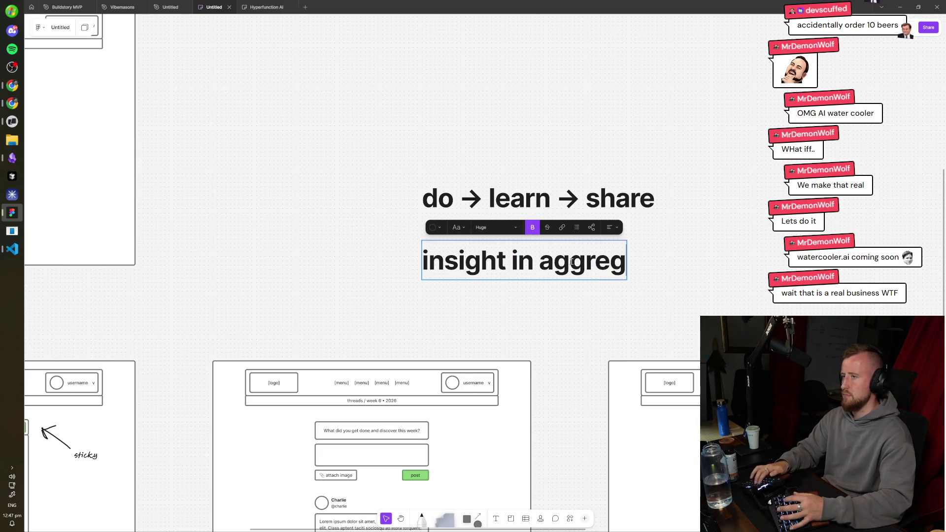
click(739, 220)
- Move both headings higher on the board, then return to Chrome
drag(658, 206, 616, 238)
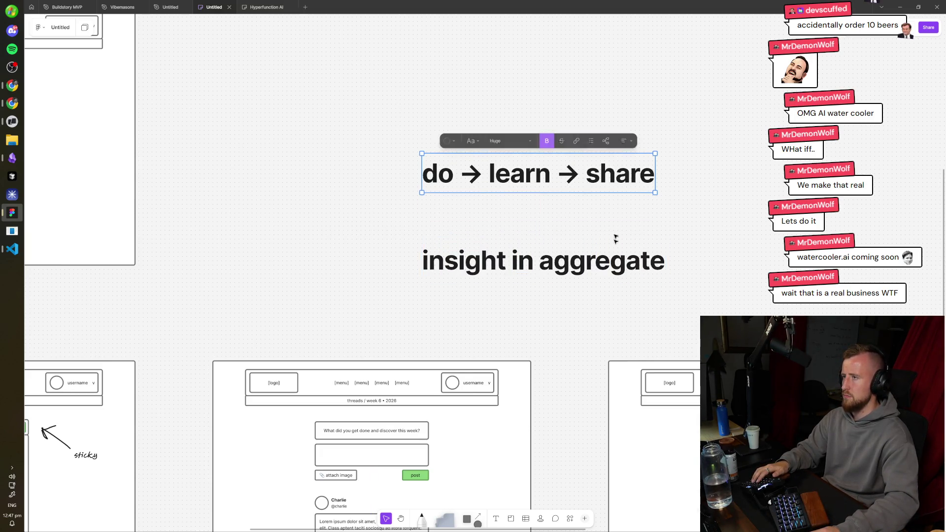
mouse_move(712, 289)
mouse_down()
mouse_move(520, 157)
mouse_move(520, 107)
mouse_up()
click(631, 325)
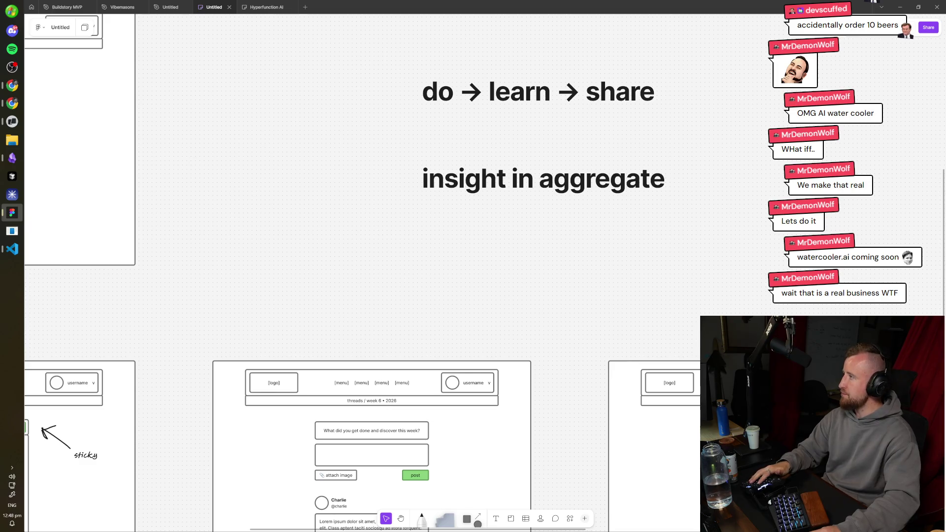
click(12, 103)
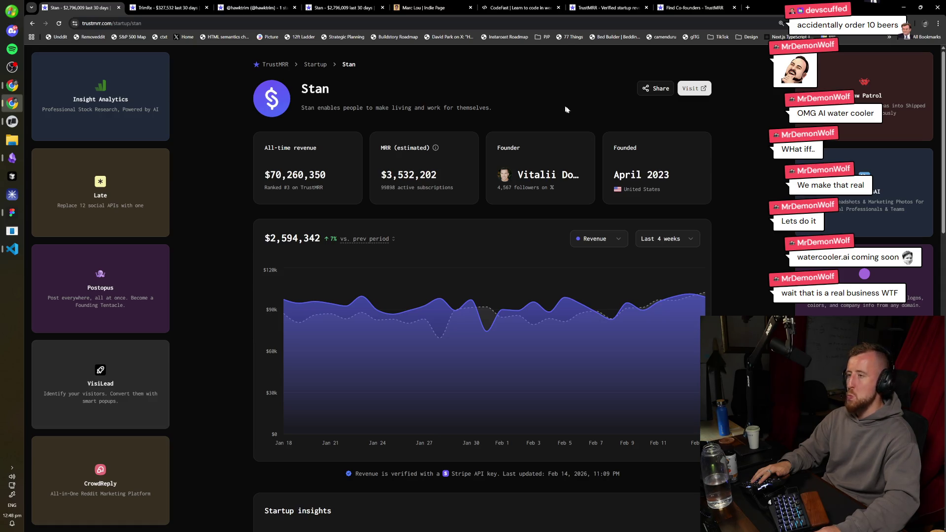
- Close the Stan and TrimRx startup pages, go back, and open the founder page of Stan's creator
key(ctrl+w)
key(ctrl+w)
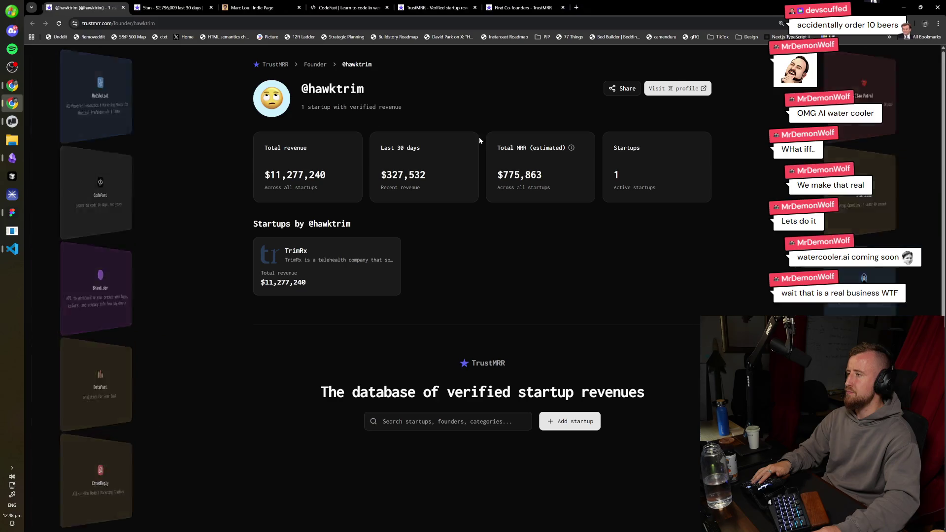
key(ctrl+w)
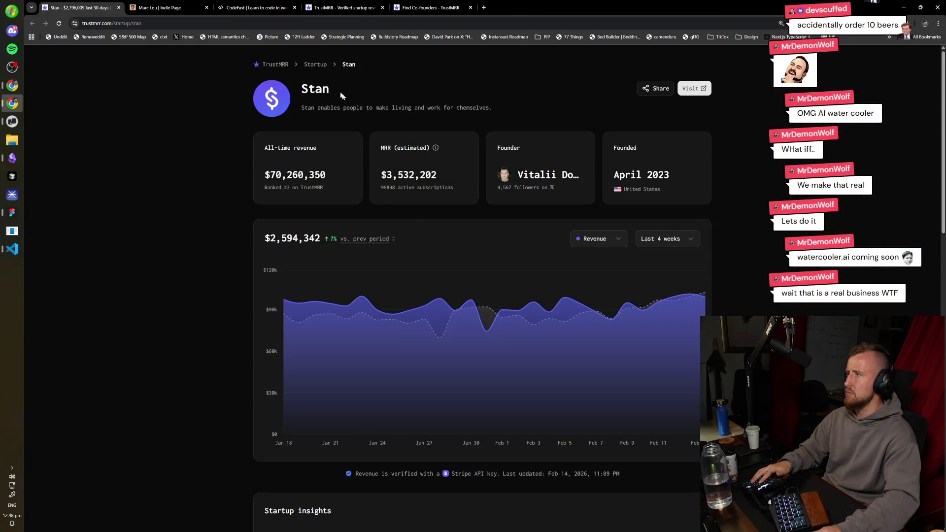
key(alt+Left)
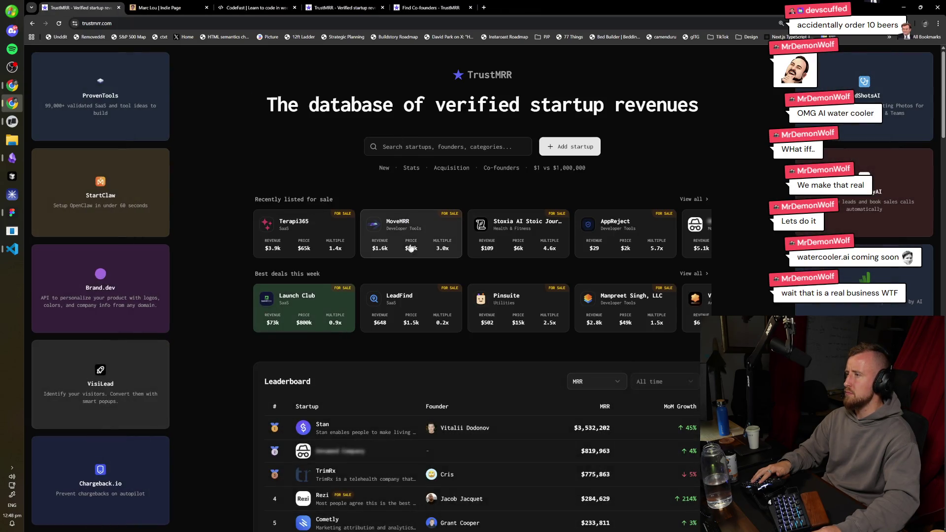
click(445, 434)
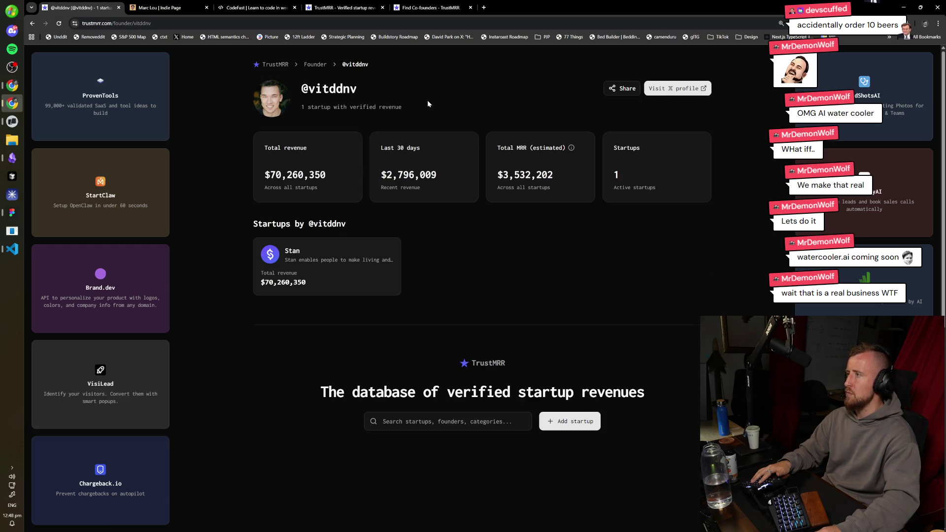
- Close the founder, CodeFast and extra TrustMRR tabs, then switch to the Vibemasons site window
key(ctrl+w)
key(ctrl+w)
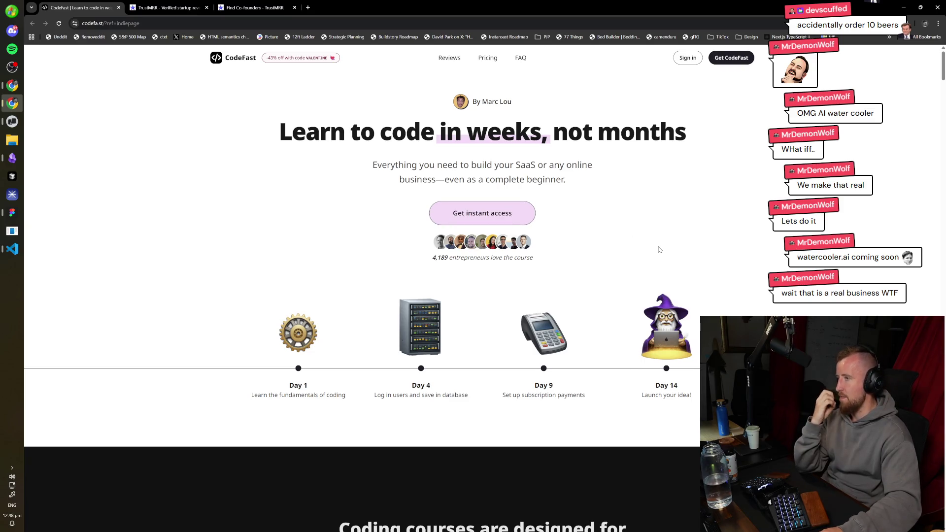
scroll(285, 243, down, 4)
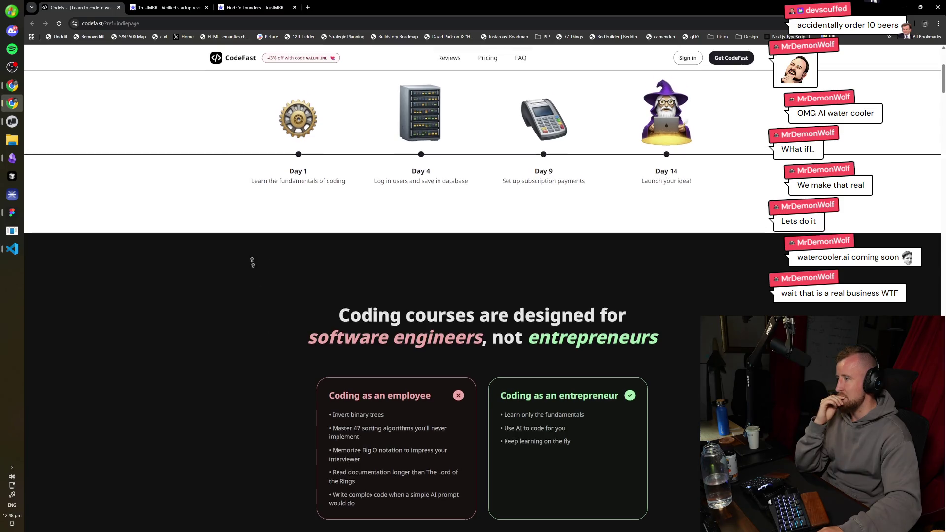
scroll(249, 261, up, 4)
middle_click(100, 6)
middle_click(100, 6)
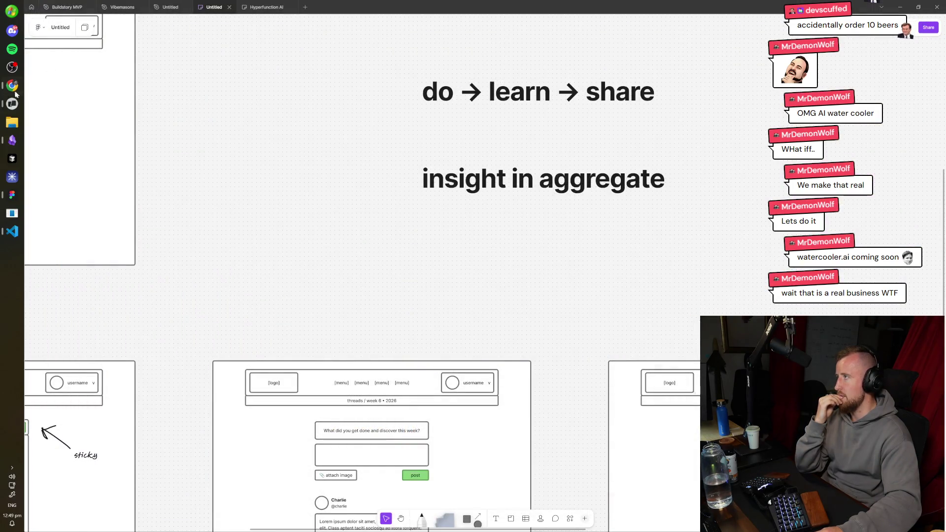
click(16, 92)
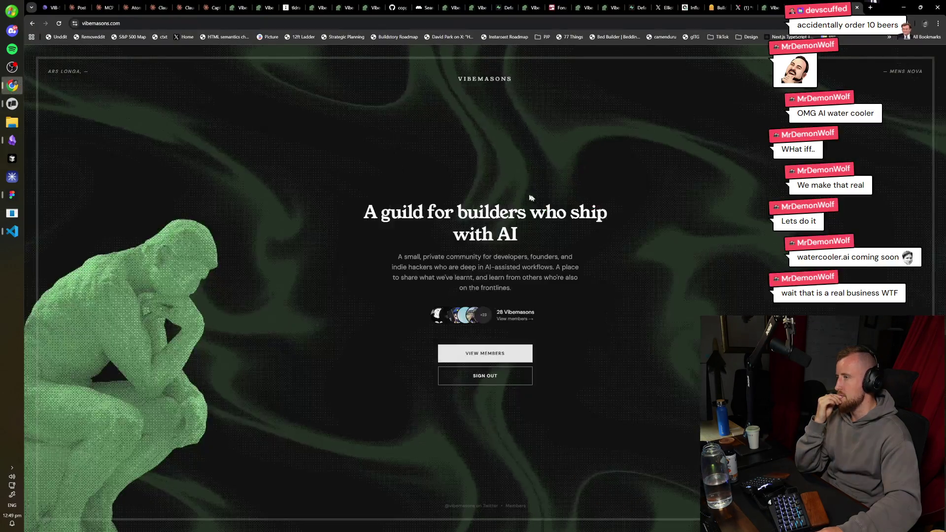